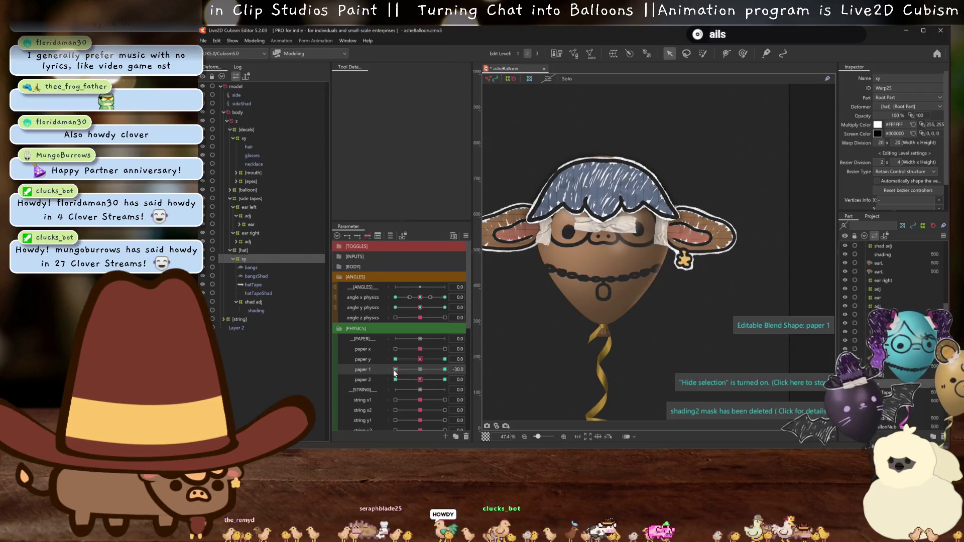
Reset paper 2 to its 0 key and check paper y, paper 1 and paper 2 are keyed on the hat deformer.
left_click(395, 380)
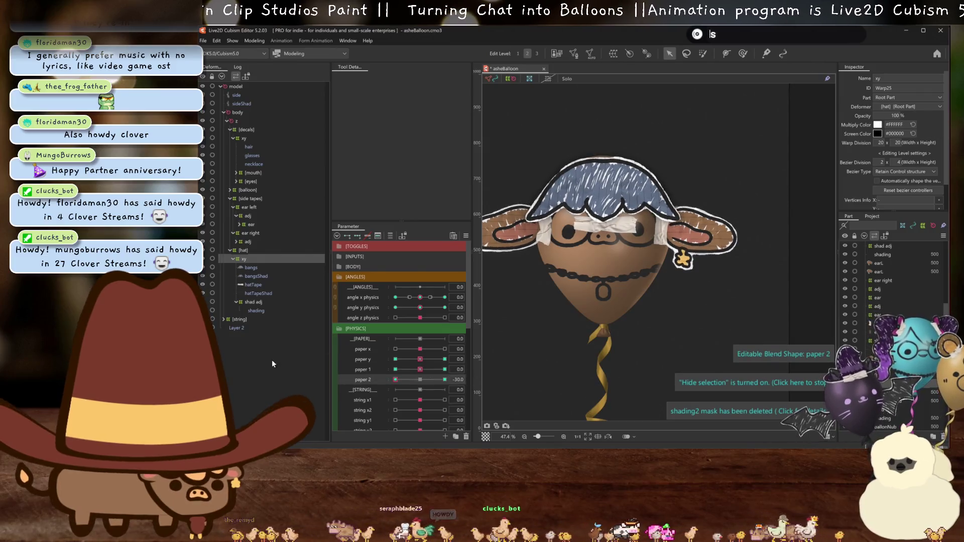
left_click(419, 380)
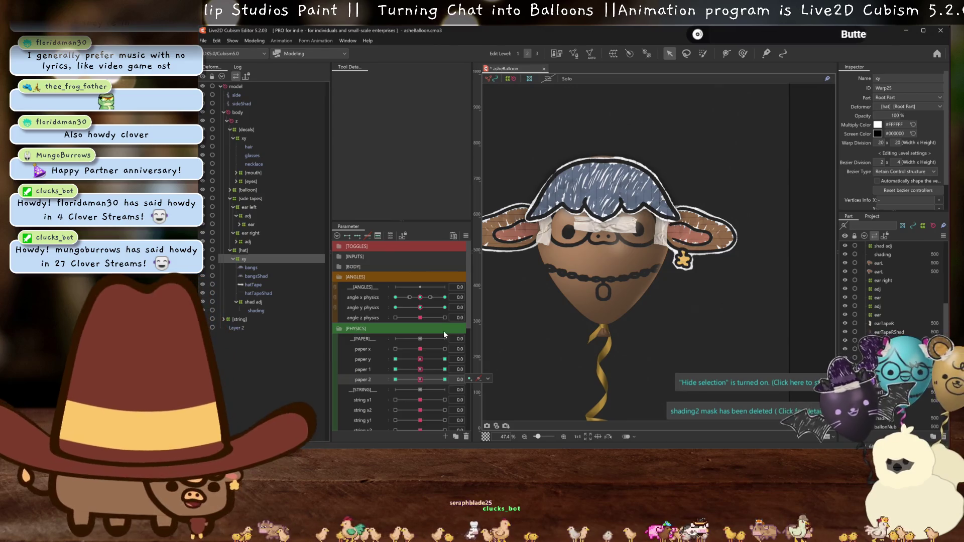
left_click(390, 235)
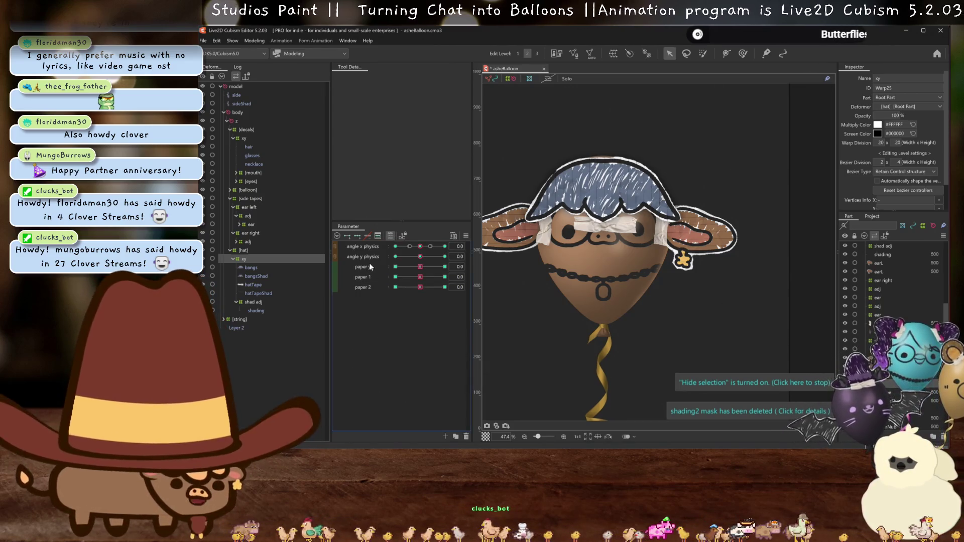
left_click(365, 287)
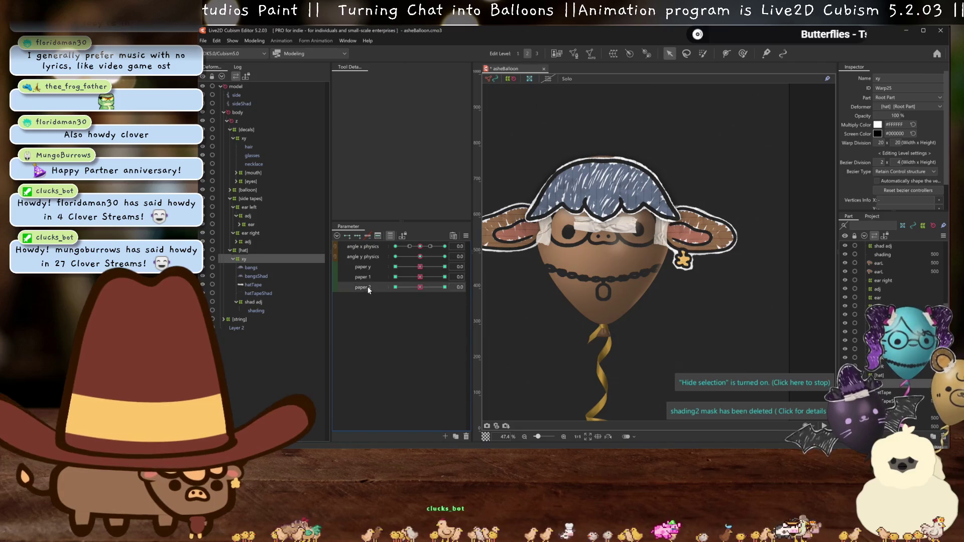
left_click_drag(363, 280, 364, 264)
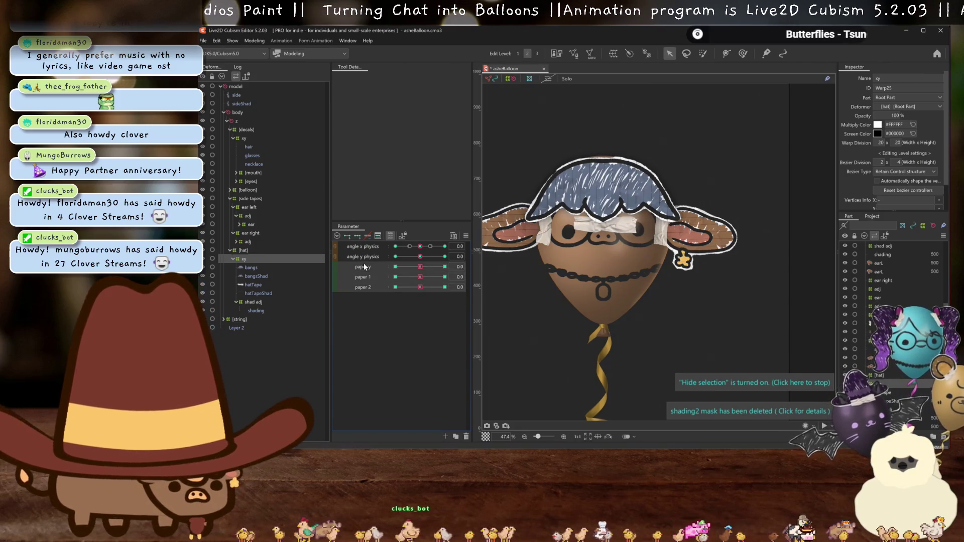
Show all parameters, select hatTape, hatTapeShad and shading meshes and test the angle x swing.
left_click(390, 236)
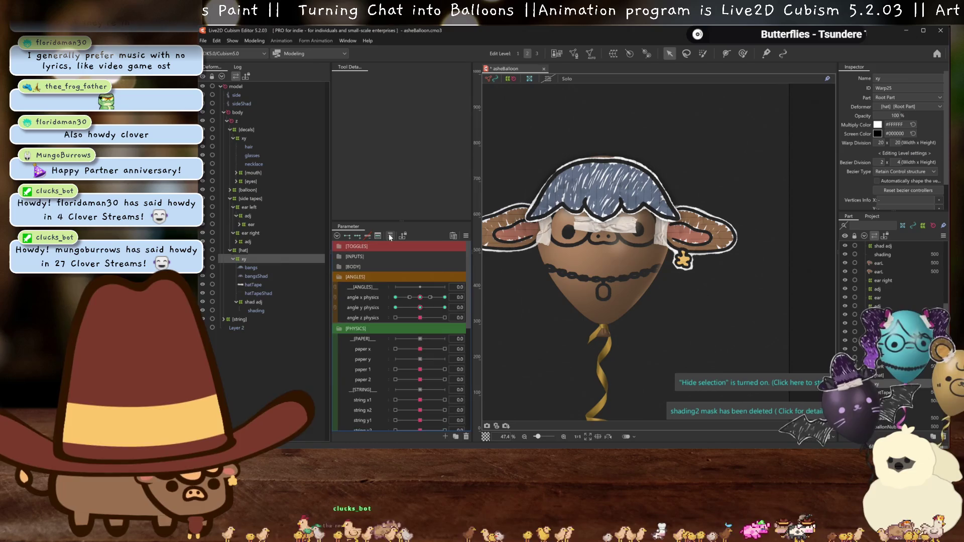
left_click(250, 281)
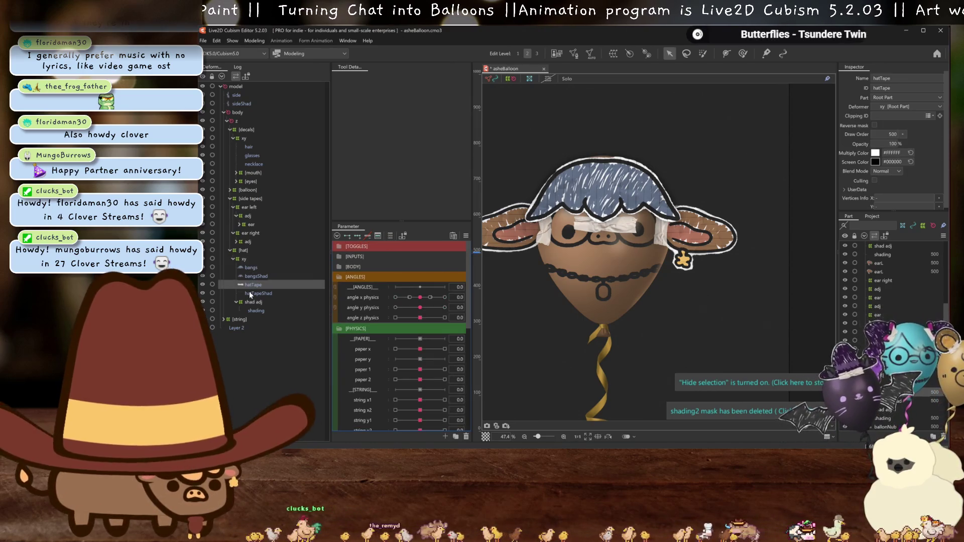
left_click(249, 292, "shift")
left_click(261, 301)
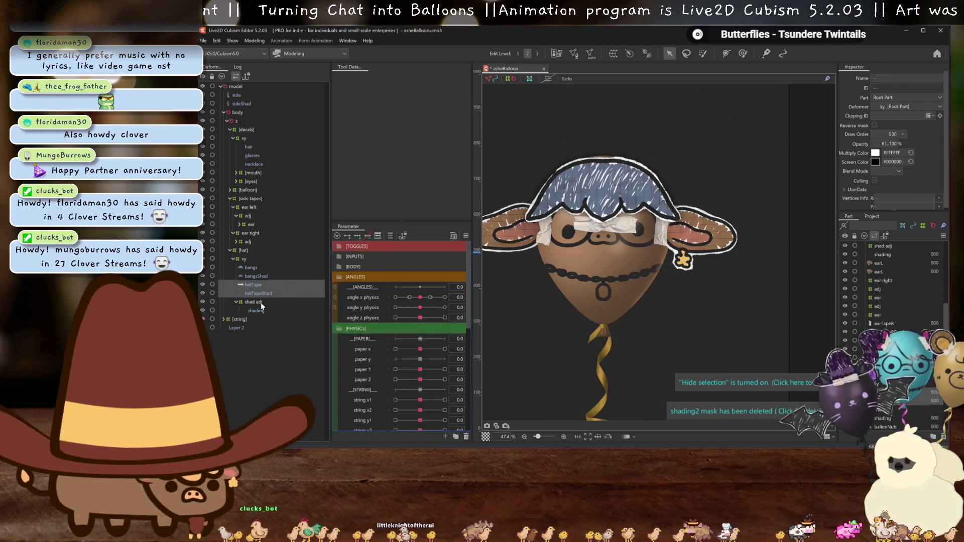
mouse_move(422, 300)
left_mouse_down()
mouse_move(431, 294)
mouse_move(419, 299)
left_mouse_up()
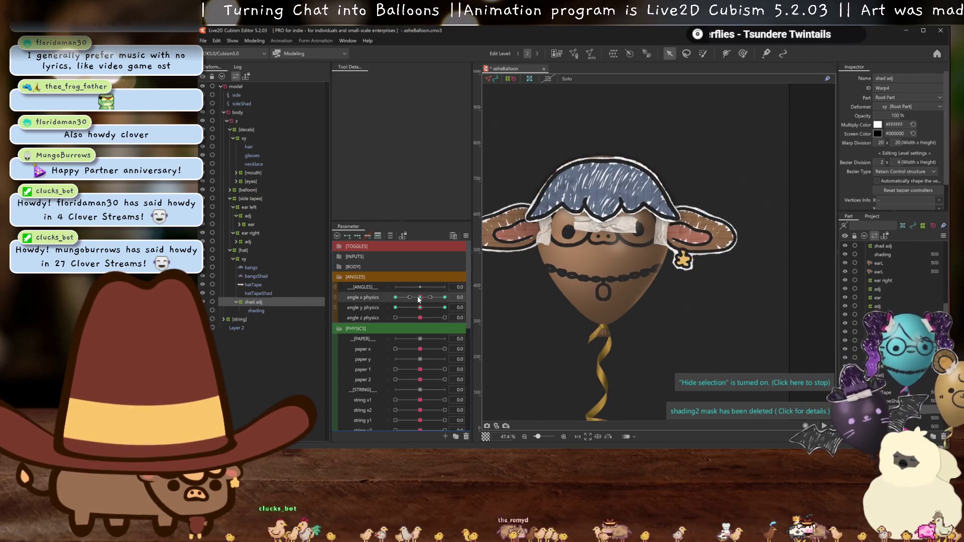
left_click(256, 310)
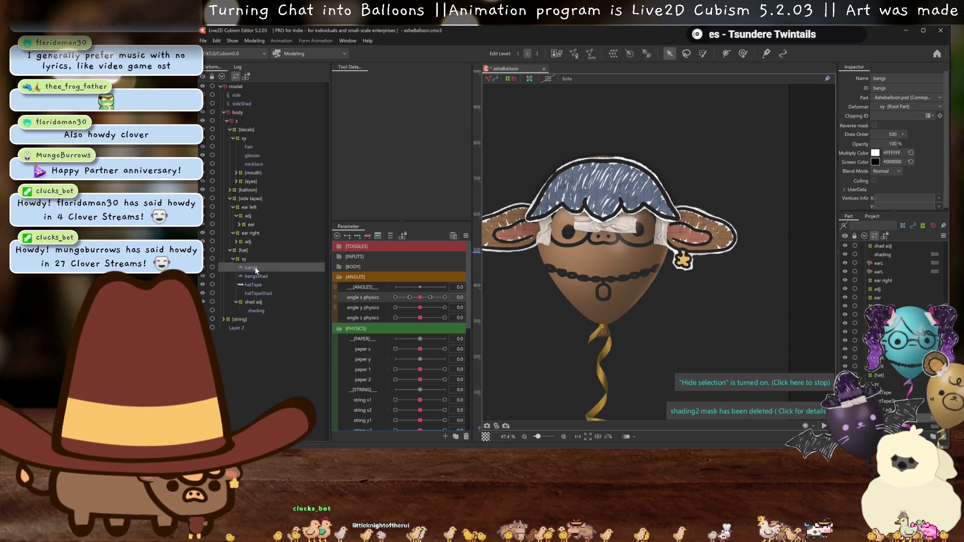
left_click(262, 307)
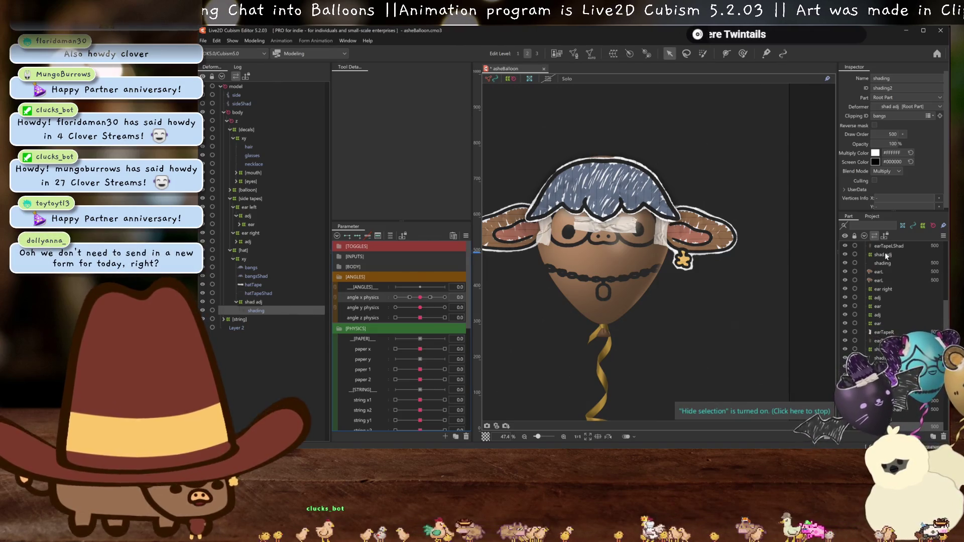
scroll(887, 256, "up", 5)
Select bangs, bangsShad and side meshes in the Part panel and move them below the hat tape.
left_click(887, 261)
left_click(885, 257, "ctrl")
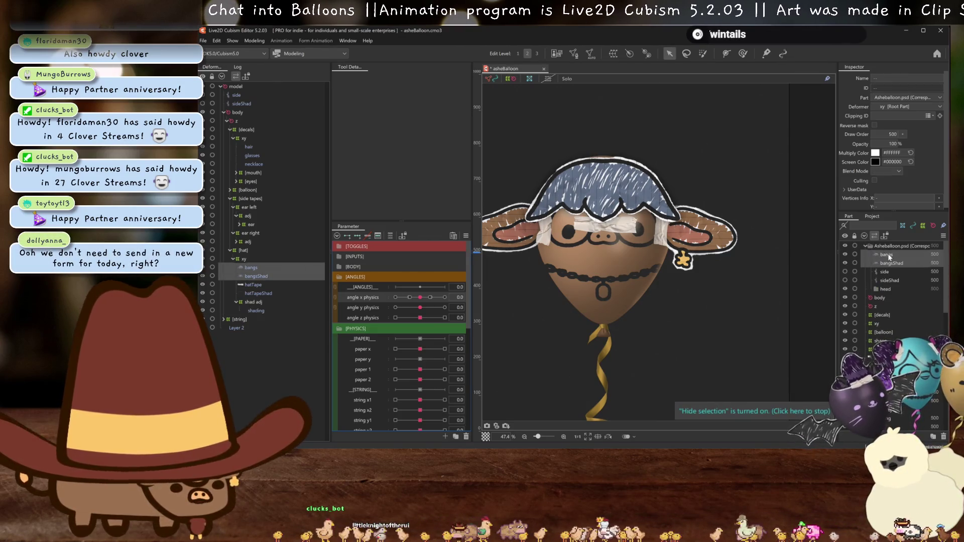
left_click(885, 273, "ctrl")
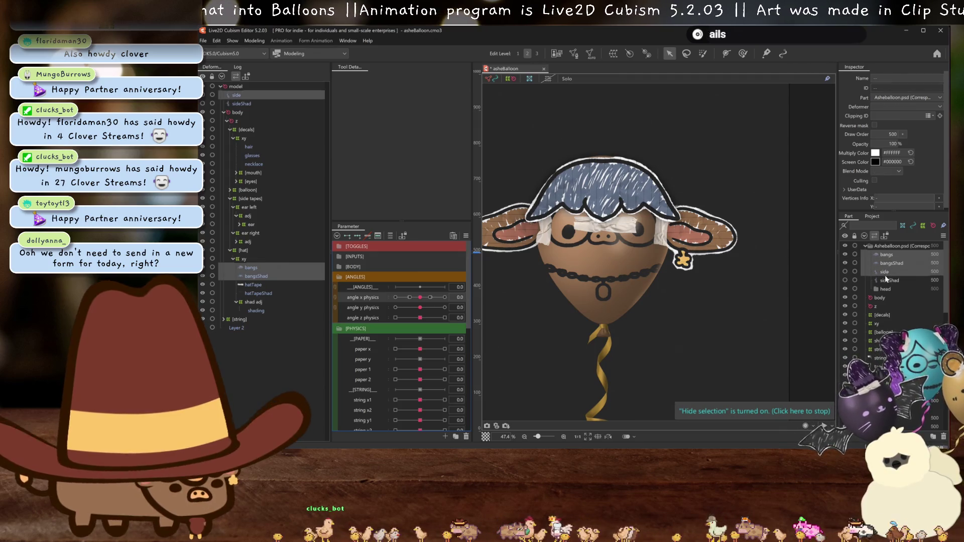
scroll(889, 280, "down", 5)
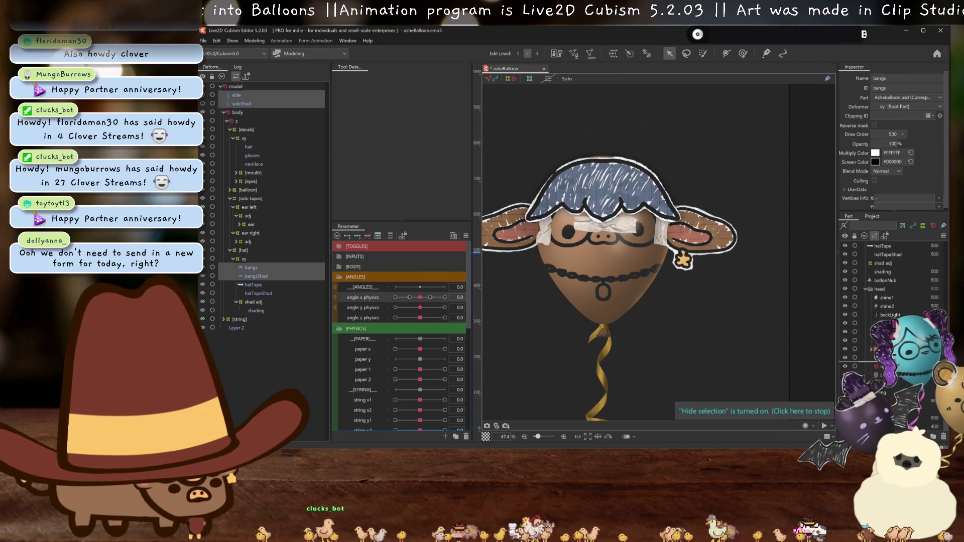
scroll(888, 317, "up", 3)
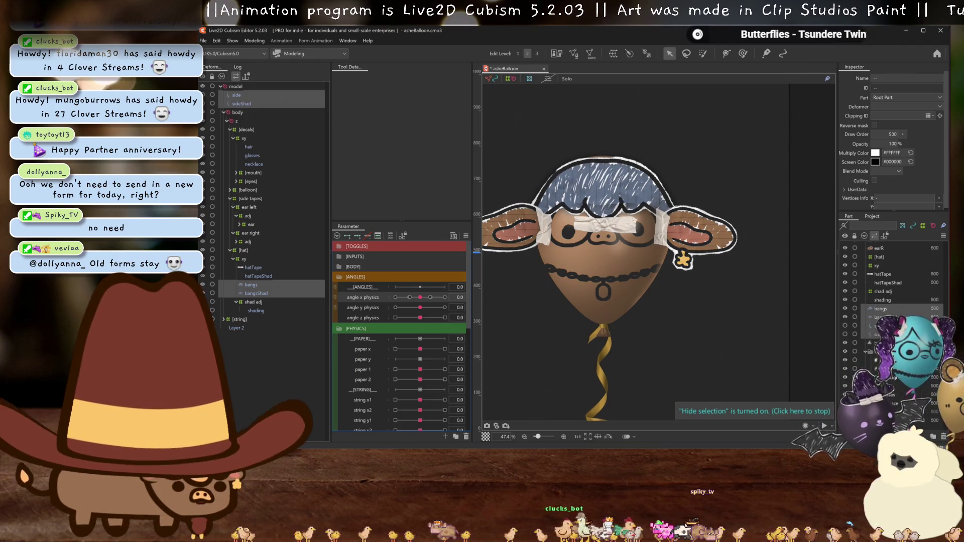
left_click(882, 300)
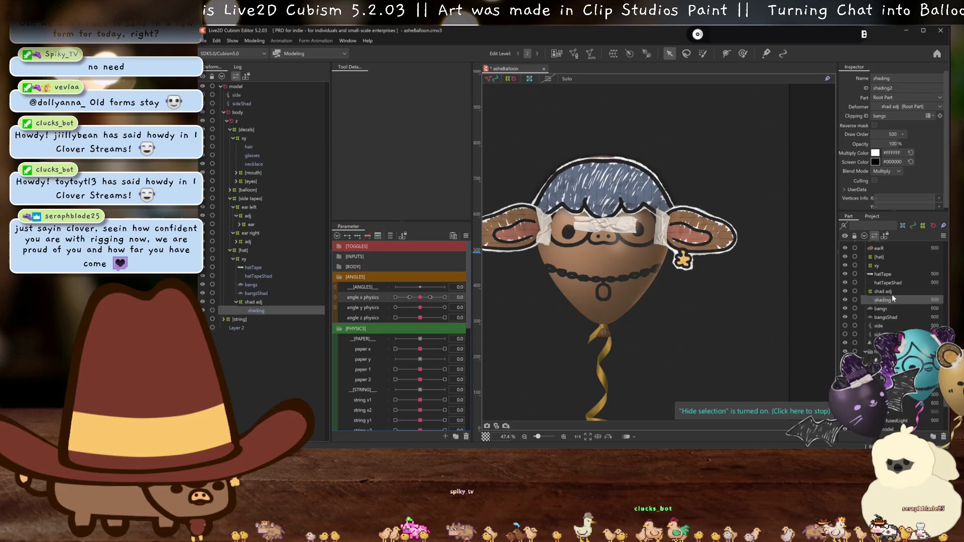
Move the bangs group back above the hat tape and select the xy deformer for the hat mesh.
left_click(901, 311)
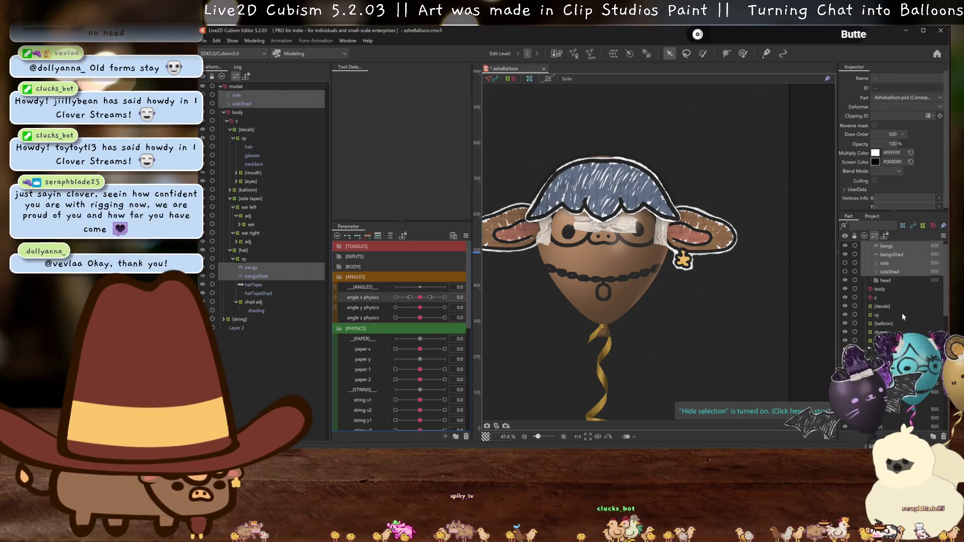
left_click(901, 313)
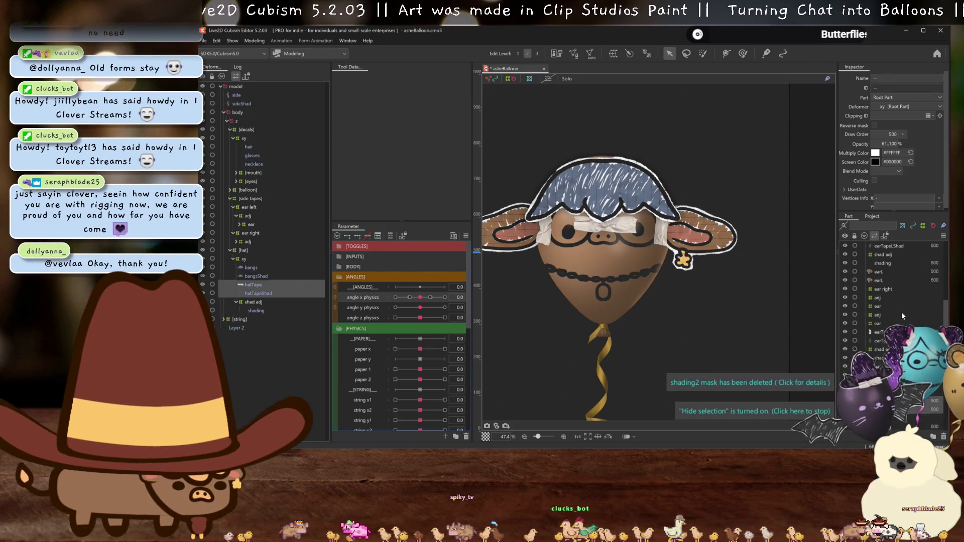
Move bangs and bangsShad out of the [hat] deformer, toggling hat visibility to check the cowboy hat art.
left_click(902, 312)
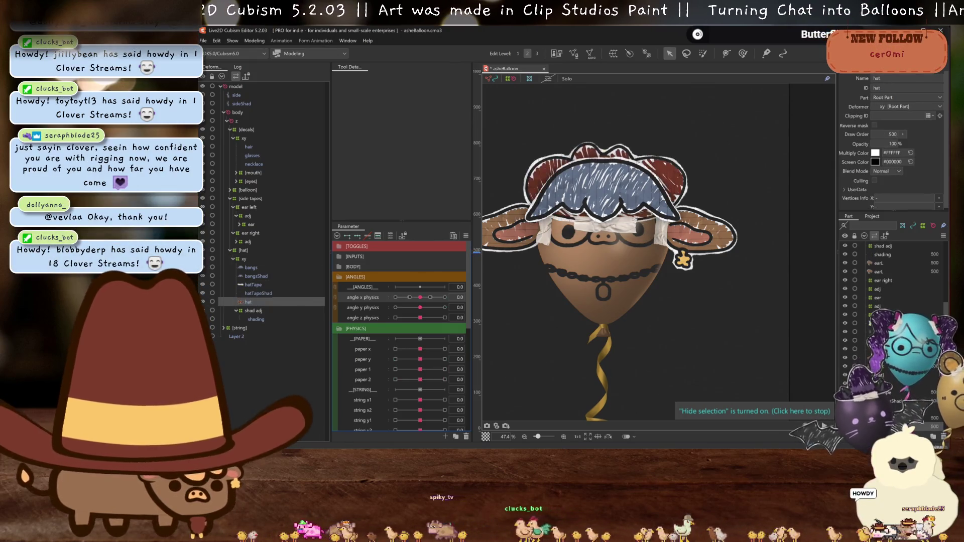
scroll(887, 302, "down", 3)
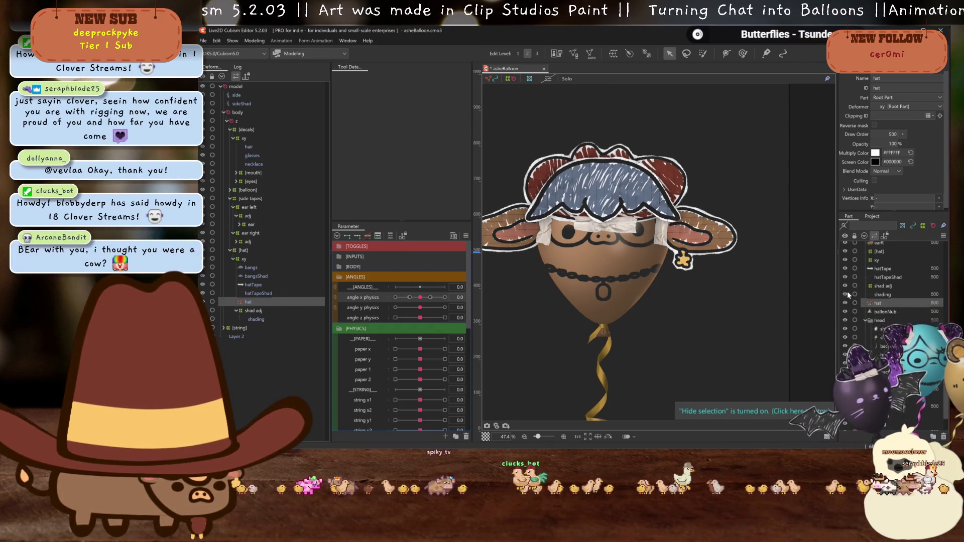
scroll(864, 287, "down", 3)
scroll(864, 287, "up", 3)
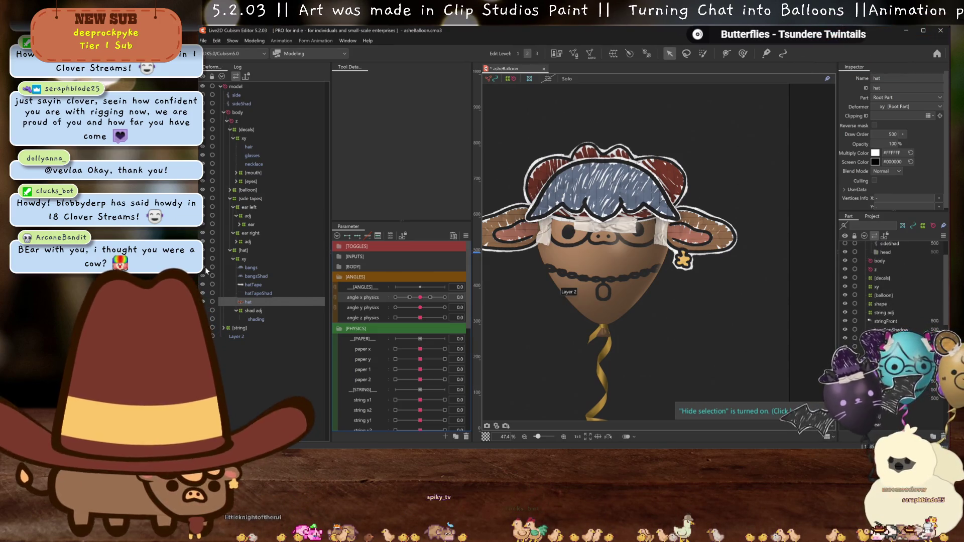
left_click(205, 267)
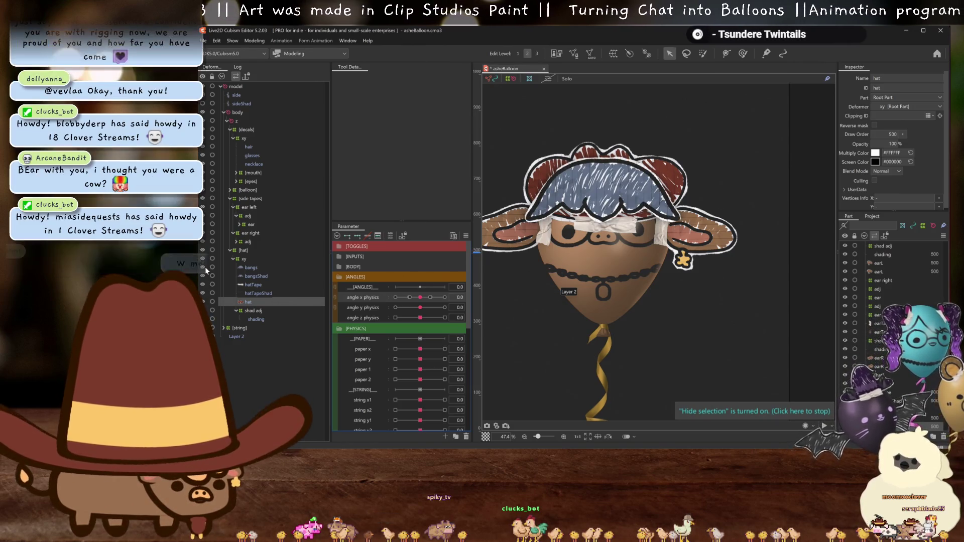
left_click_drag(257, 285, 265, 293)
left_click(204, 269)
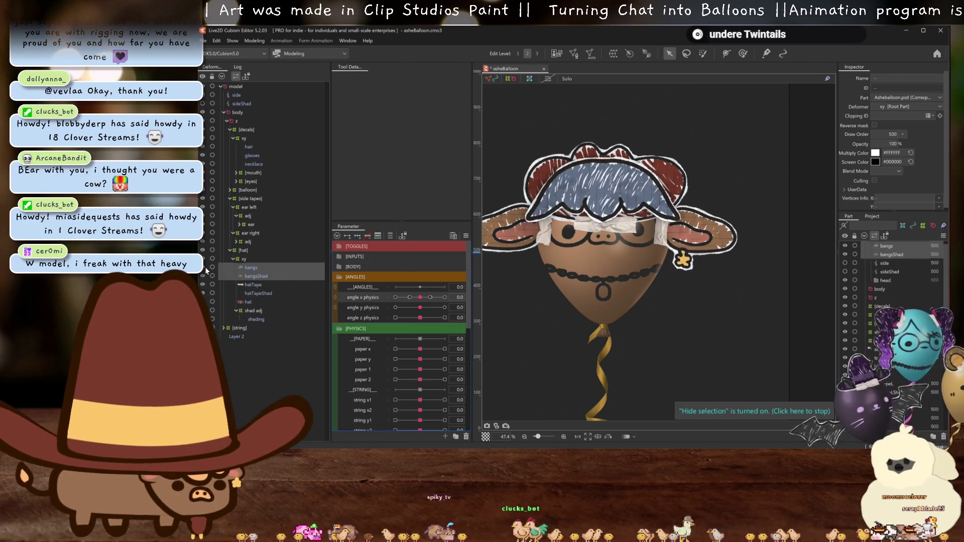
left_click(205, 267)
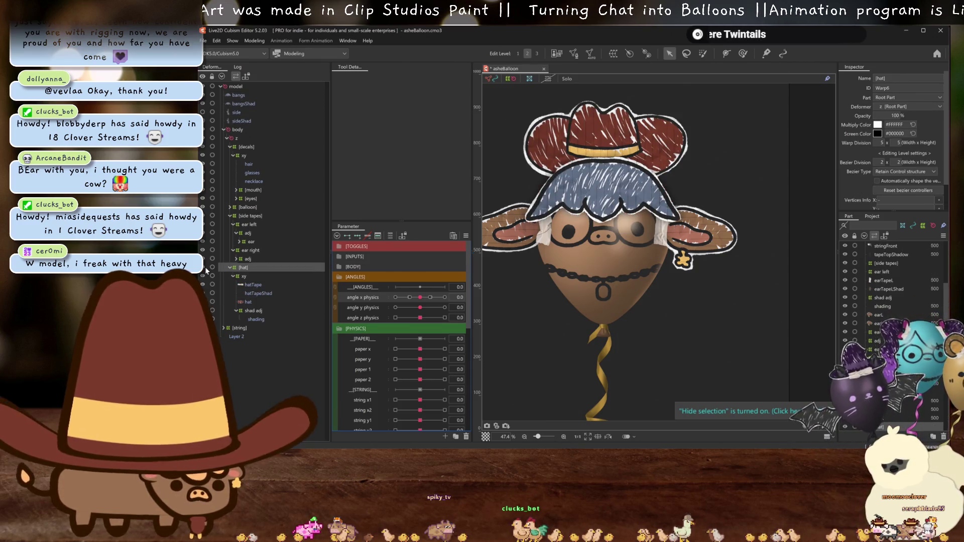
Hide the bangs so only the cowboy hat shows, then select the shading mesh.
left_click(204, 96)
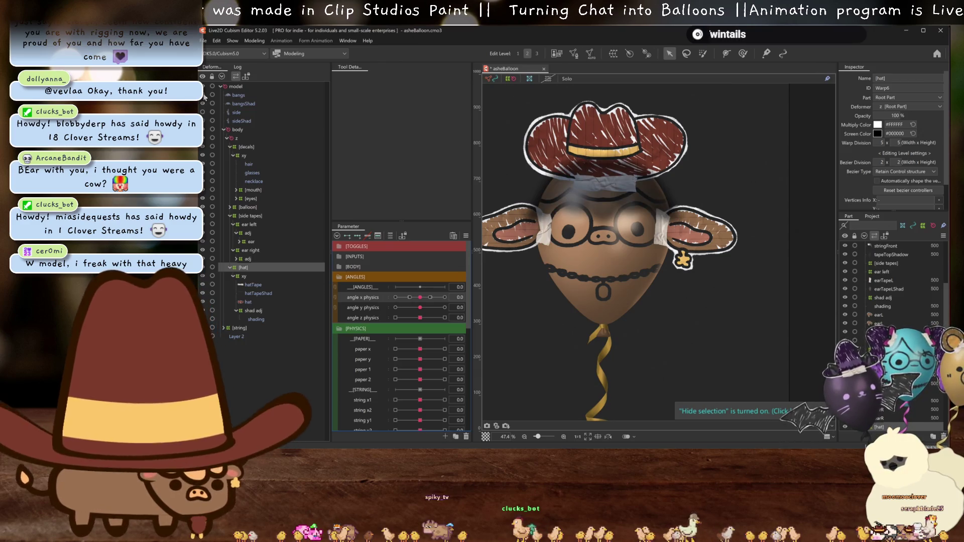
scroll(598, 171, "up", 5)
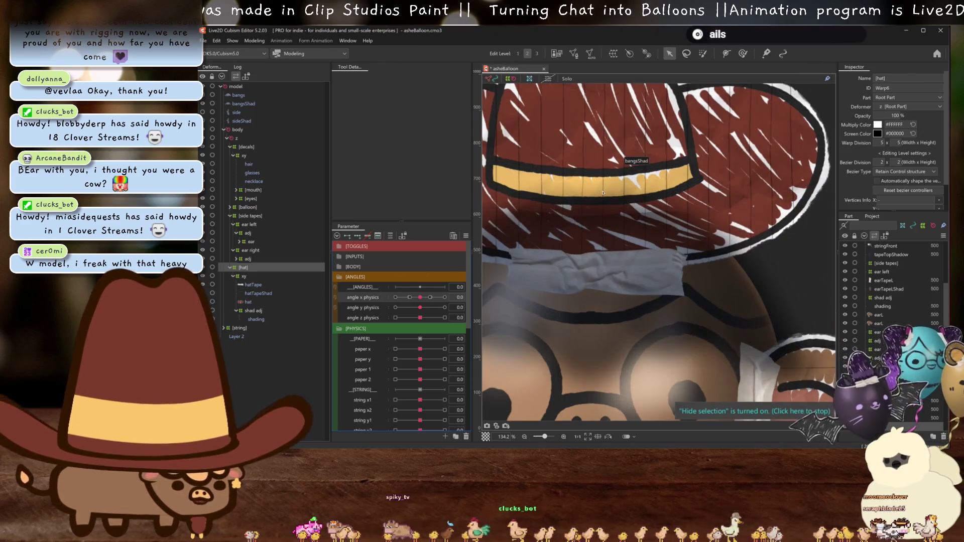
scroll(605, 192, "down", 5)
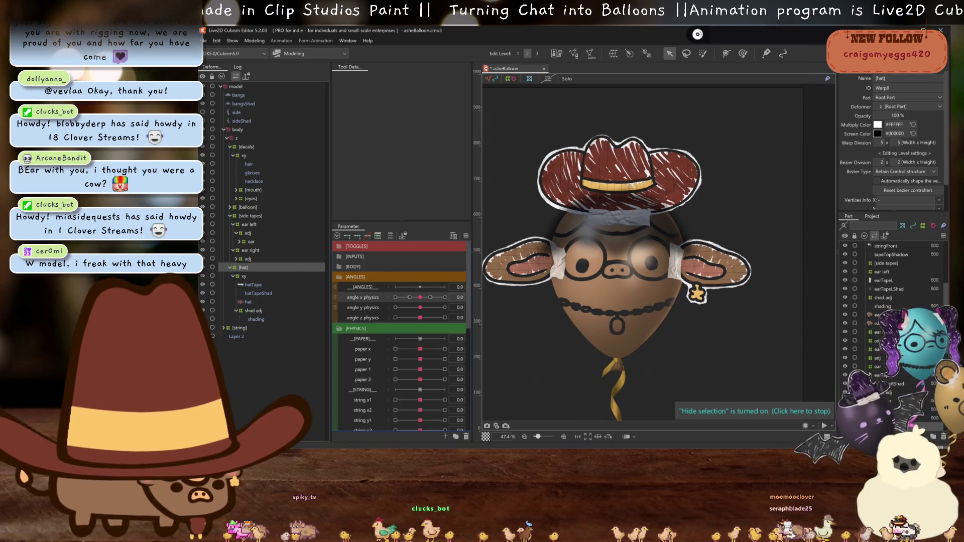
left_click(249, 319)
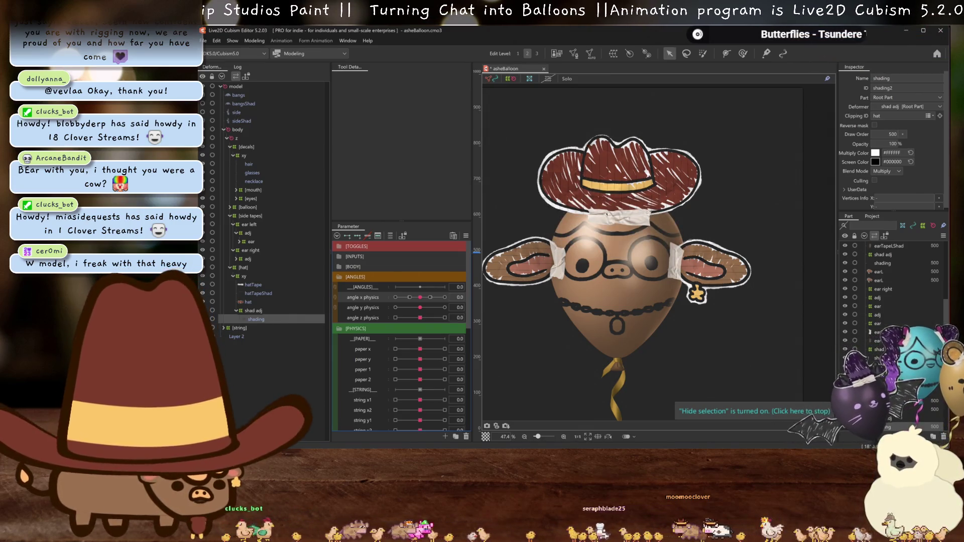
scroll(608, 214, "up", 3)
scroll(607, 214, "up", 1)
scroll(607, 214, "down", 2)
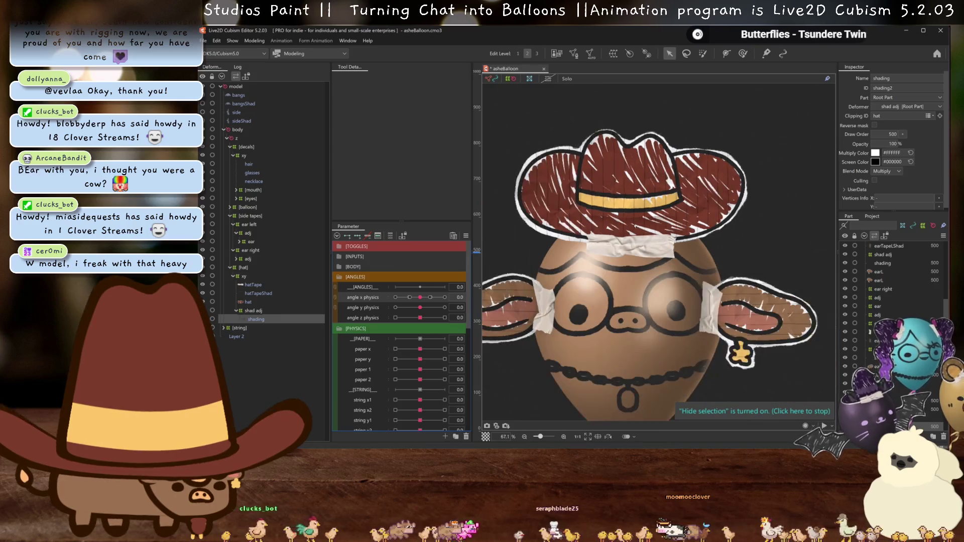
scroll(640, 223, "down", 5)
scroll(651, 247, "up", 2)
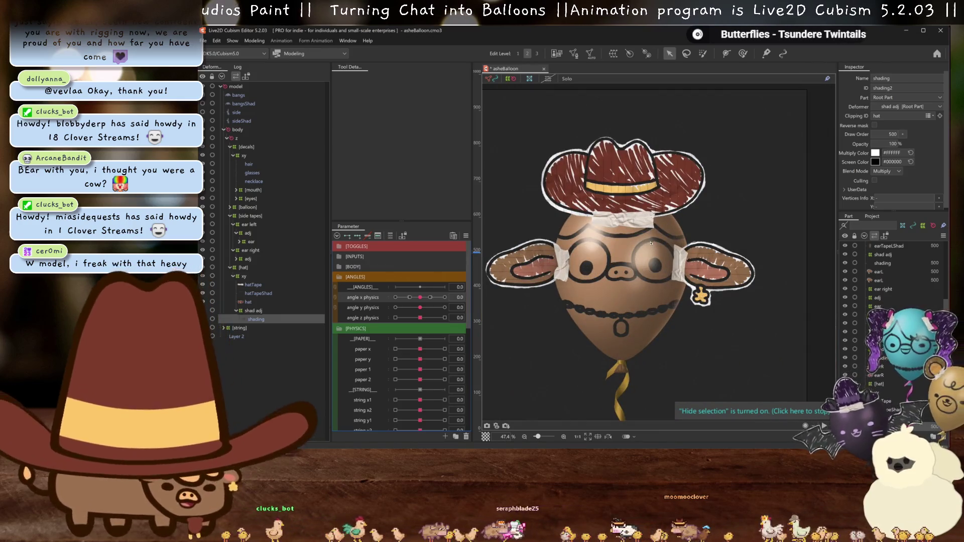
scroll(626, 215, "up", 3)
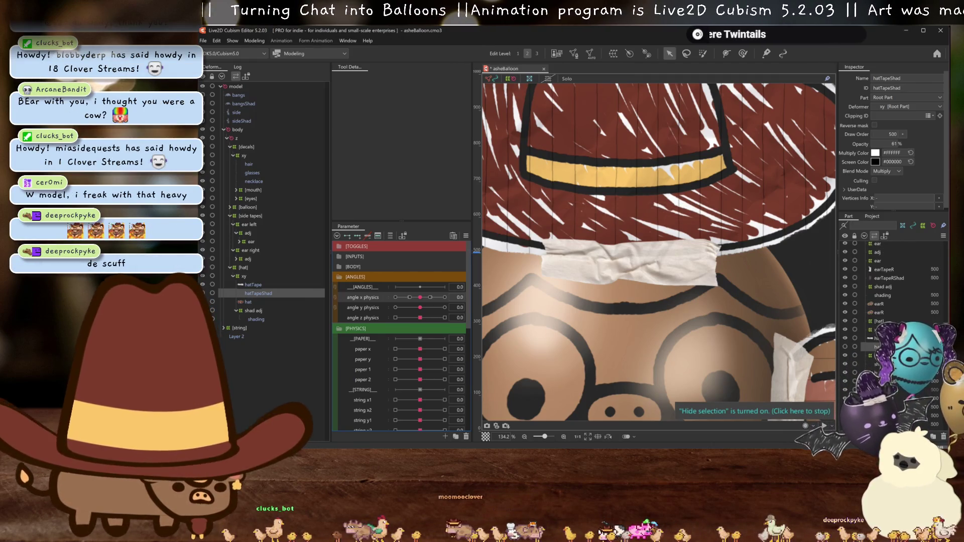
scroll(611, 261, "down", 5)
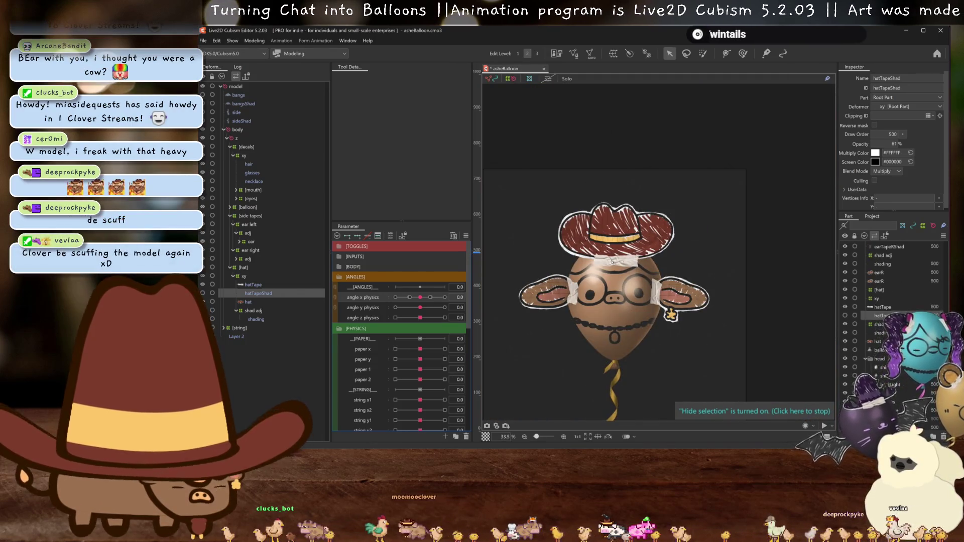
scroll(612, 263, "up", 3)
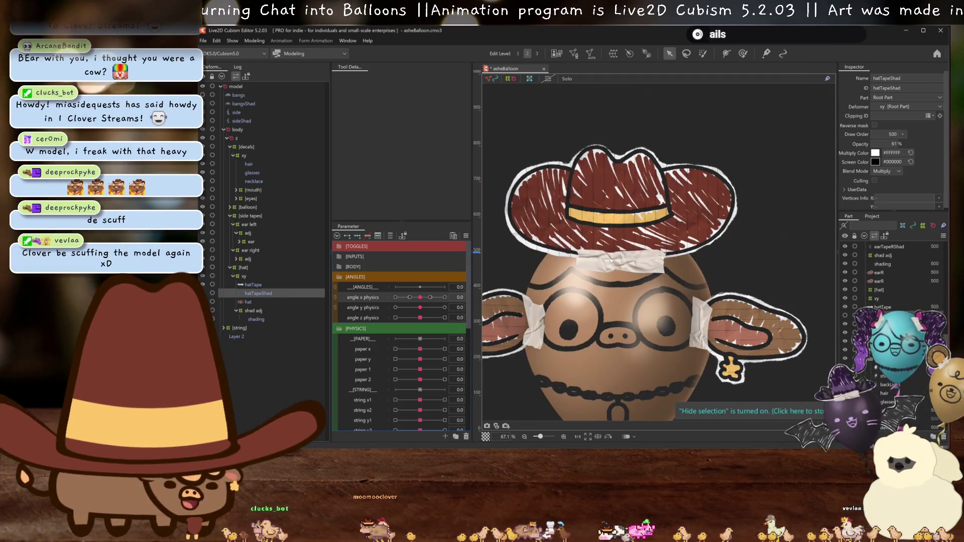
scroll(610, 259, "down", 1)
scroll(631, 255, "down", 1)
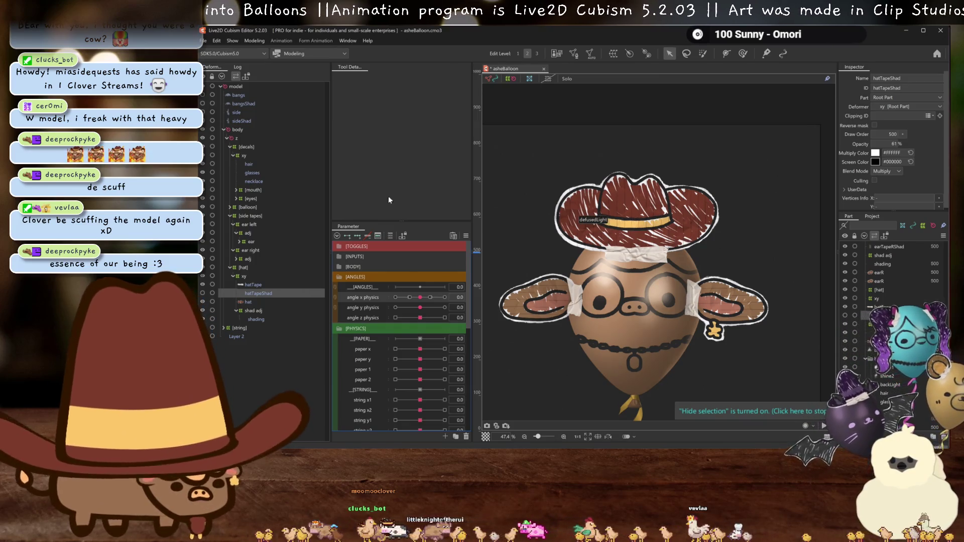
Open cloverBalloon.cmo3 from Recent Files, turn off the preview image and select its hatTapeShad layer.
left_click(216, 40)
mouse_move(222, 77)
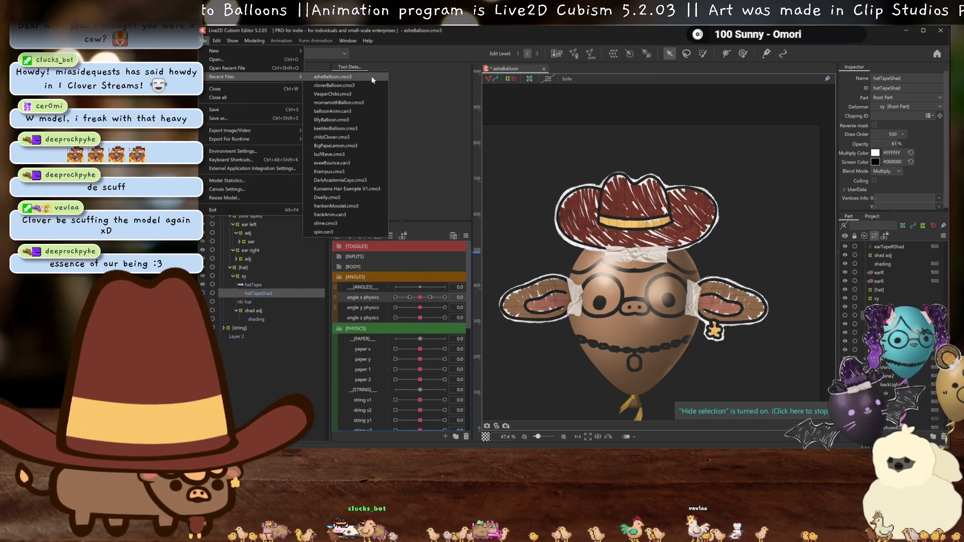
left_click(366, 83)
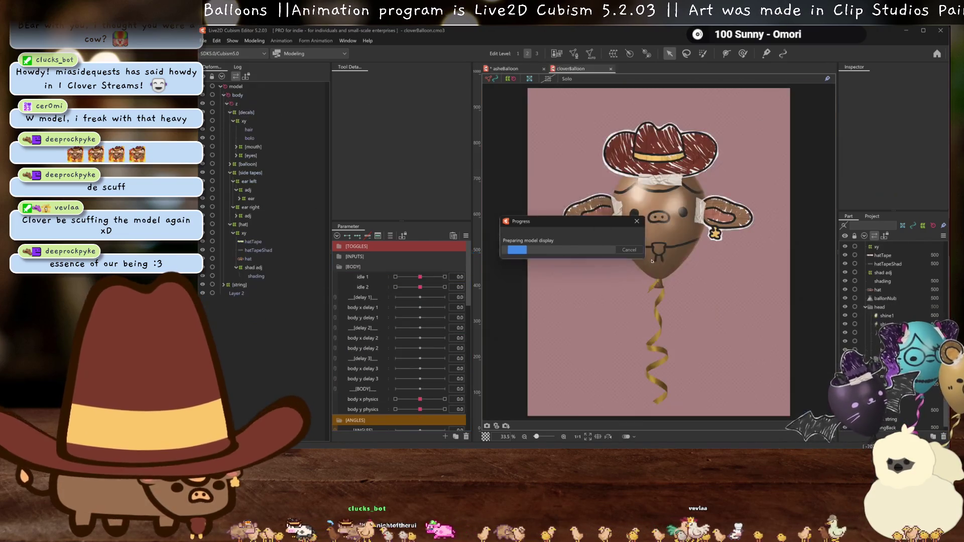
key("t")
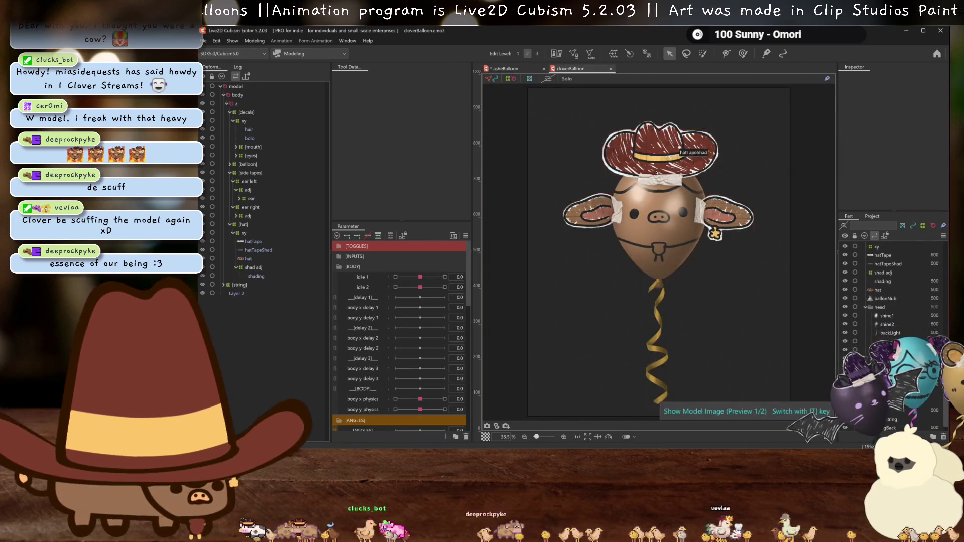
scroll(655, 171, "up", 4)
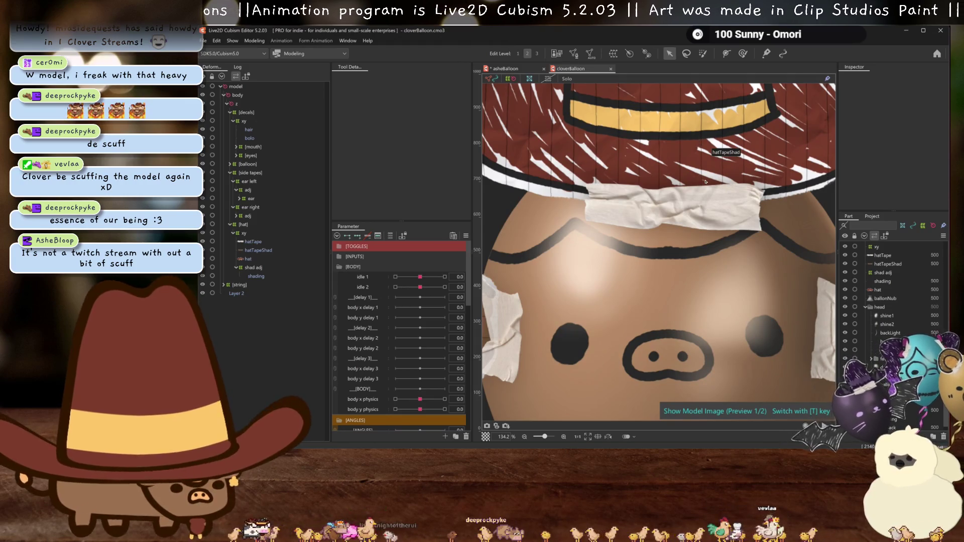
scroll(705, 181, "down", 2)
scroll(667, 196, "down", 1)
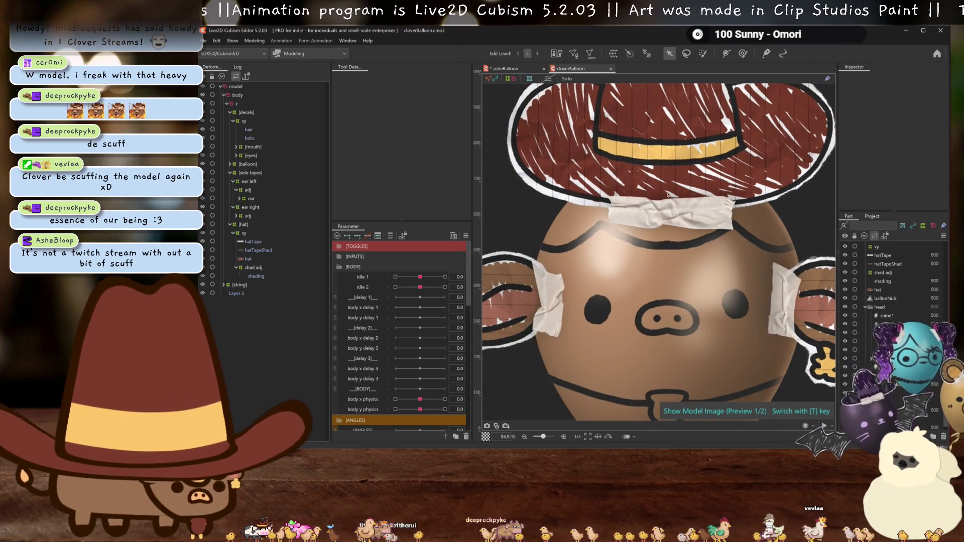
key("ctrl+h")
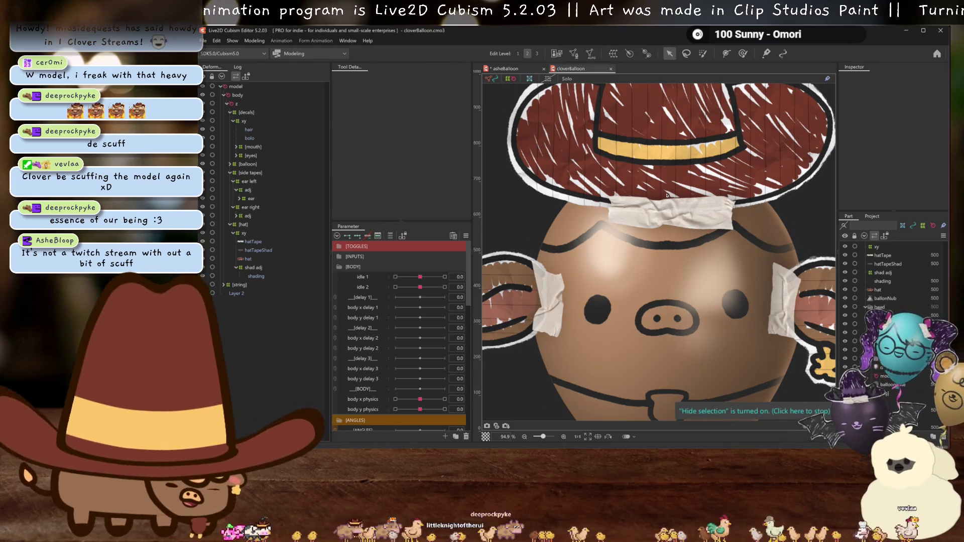
left_click(253, 248)
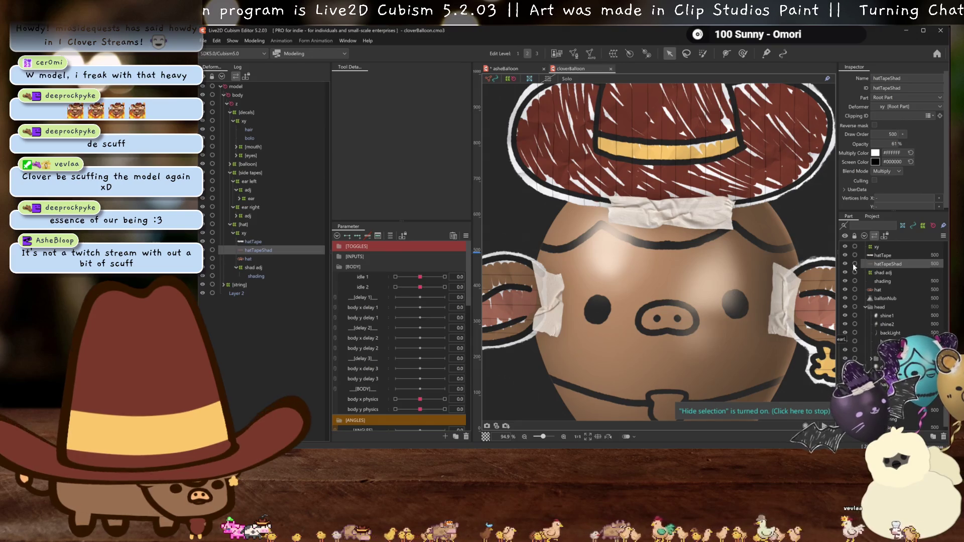
Compare the cloverBalloon hat tape mesh against asheBalloon, ending on the asheBalloon model.
key("ctrl+Tab")
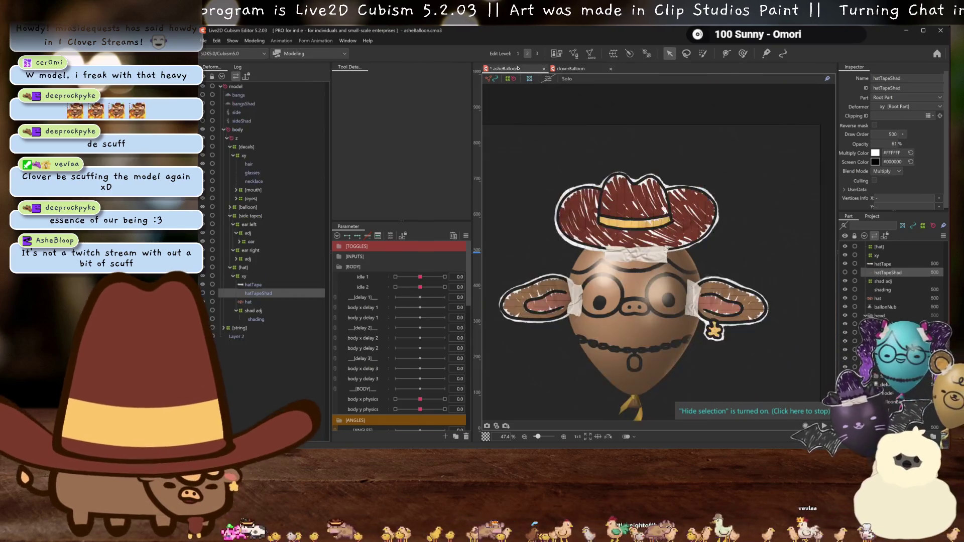
scroll(645, 308, "up", 5)
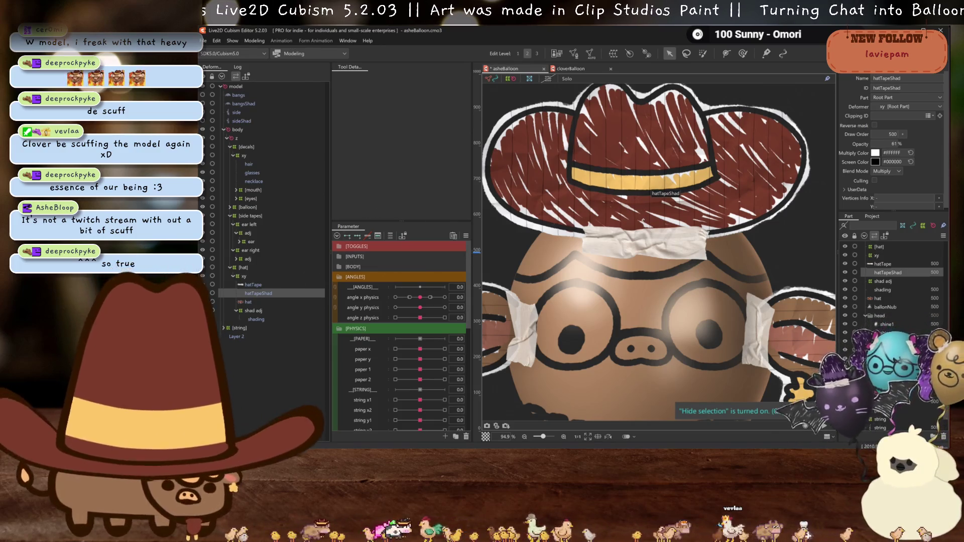
scroll(631, 217, "up", 3)
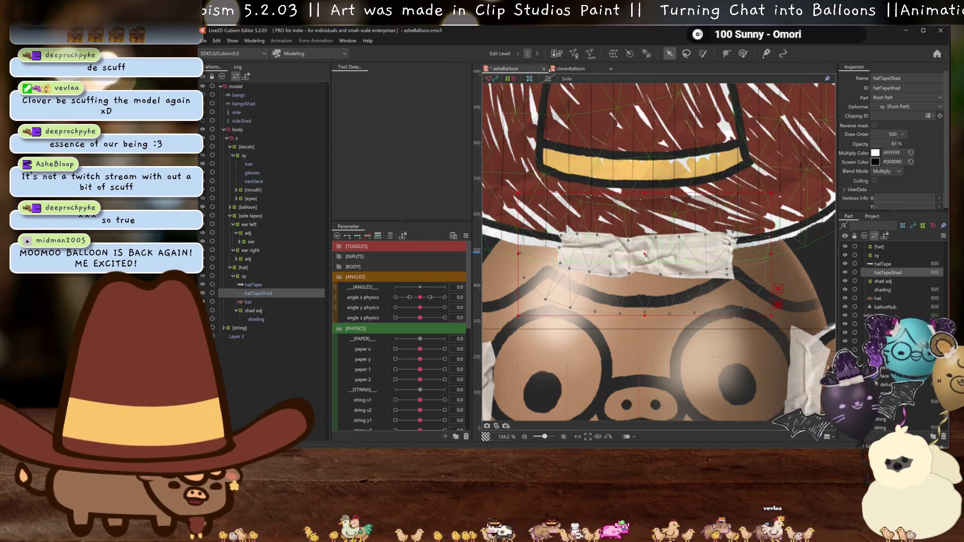
left_click(566, 70)
scroll(694, 190, "up", 3)
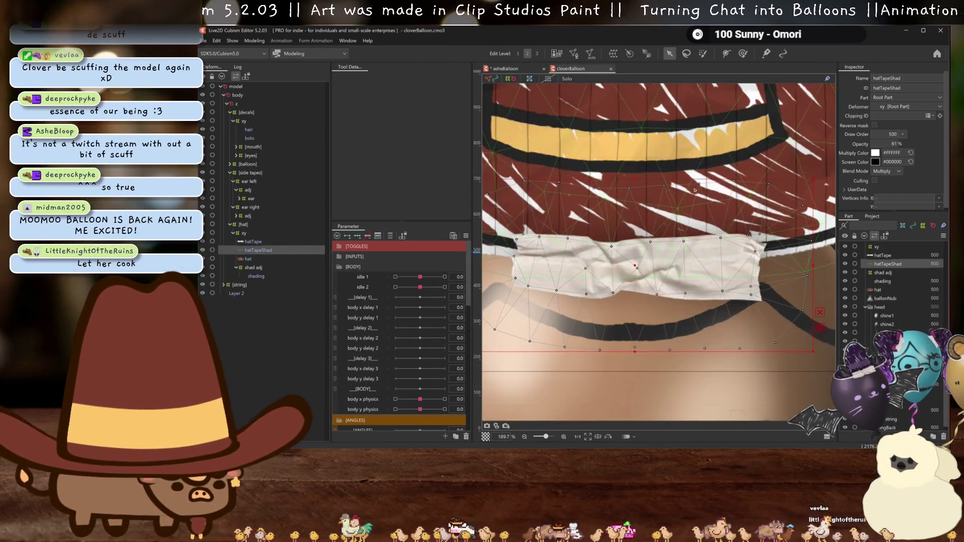
scroll(679, 236, "down", 2)
key("ctrl+h")
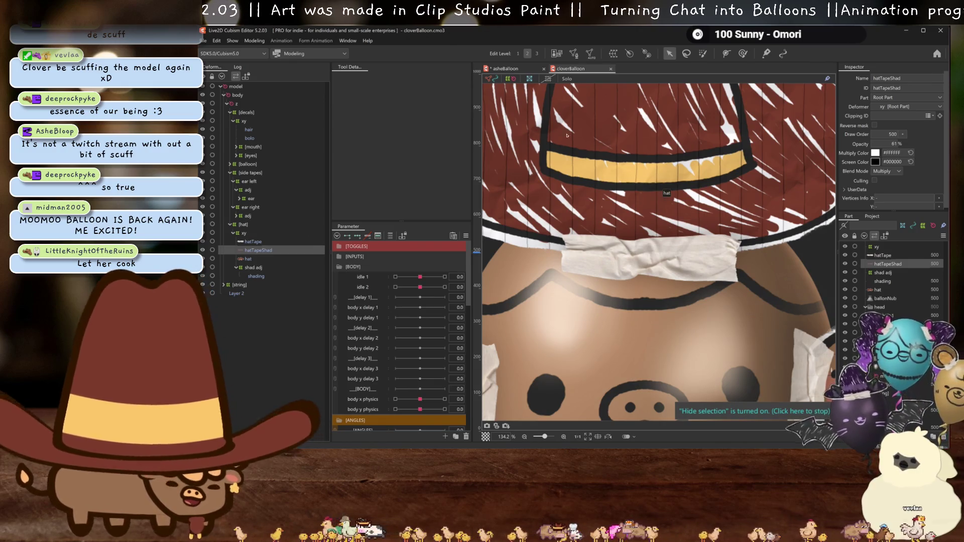
left_click(507, 69)
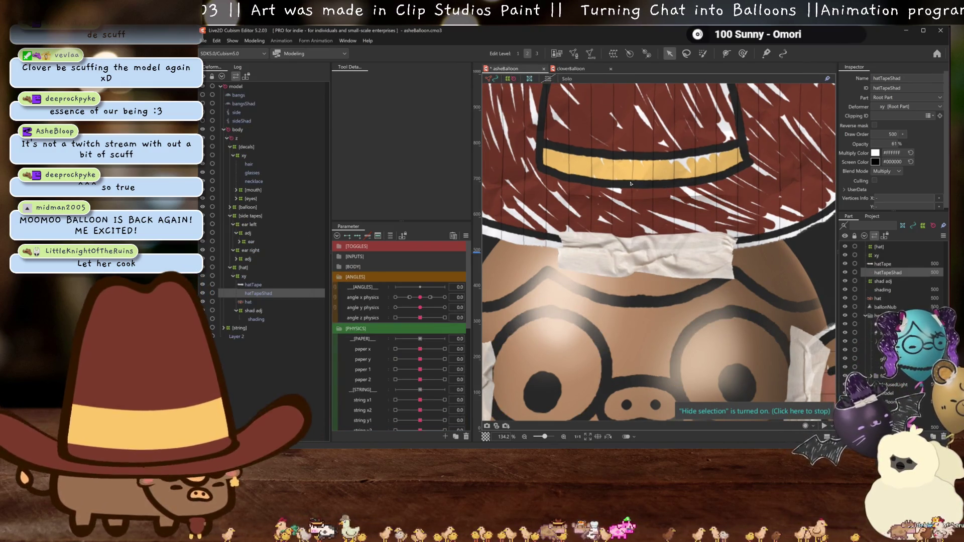
scroll(697, 176, "down", 3)
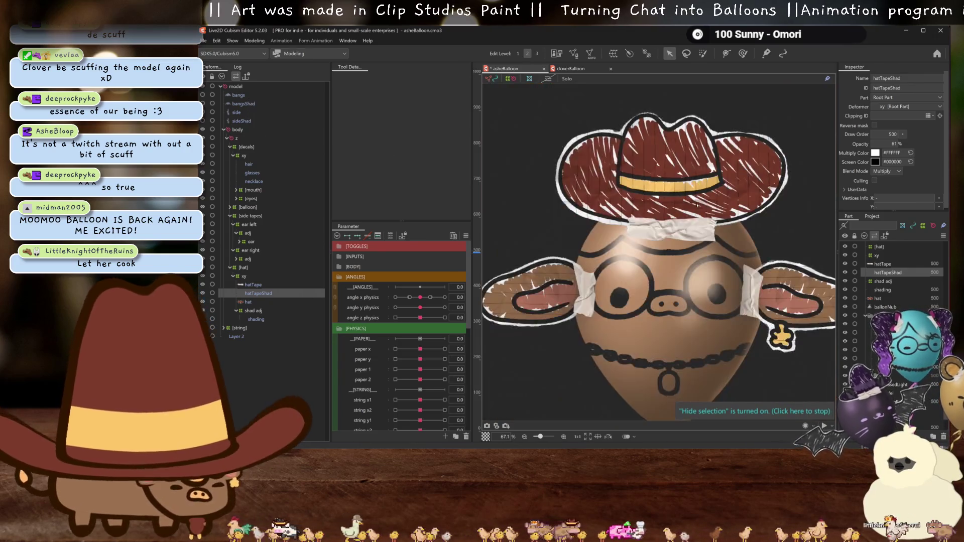
scroll(697, 178, "up", 3)
Generate a Standard-preset automatic mesh for hatTapeShad, then bring up the Clip Studio Paint drawing.
left_click(590, 55)
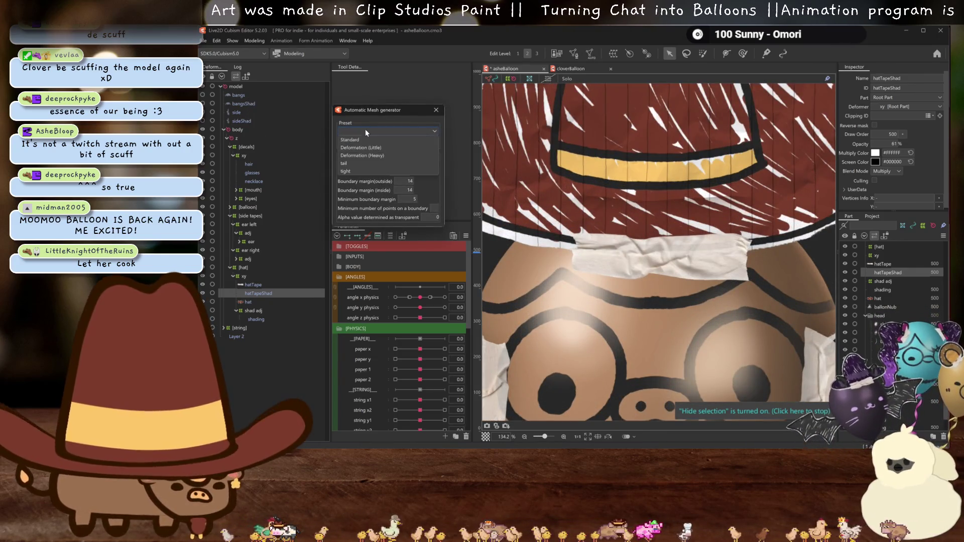
left_click(365, 129)
left_click(361, 141)
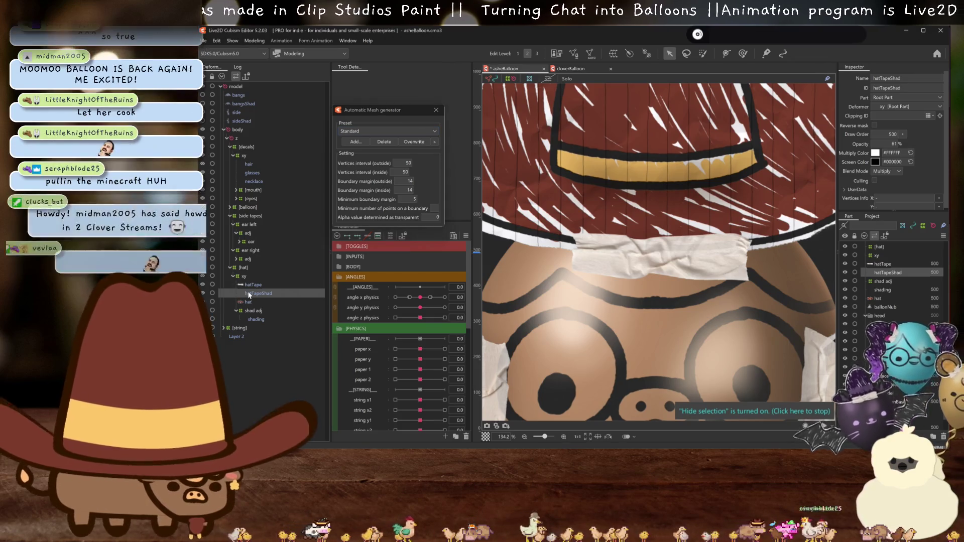
left_click(251, 294)
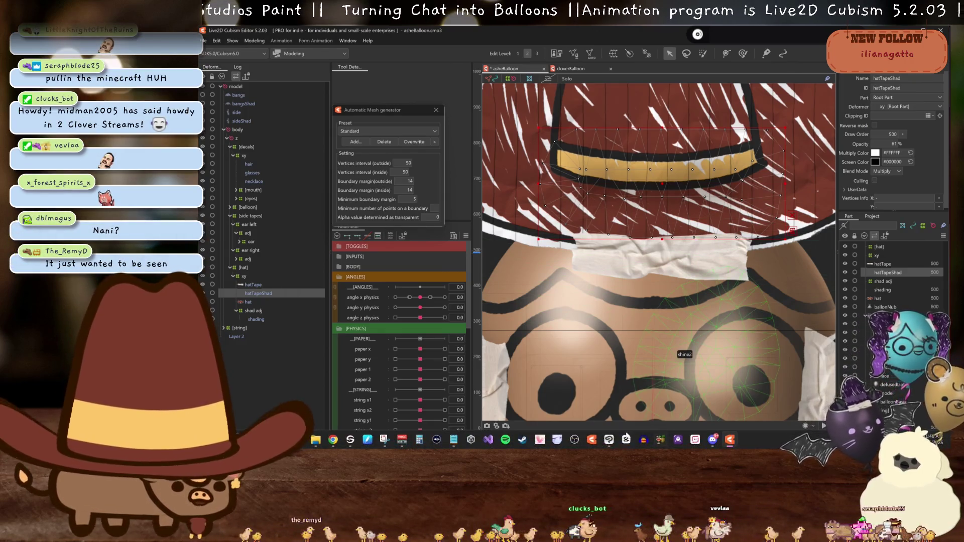
left_click(609, 440)
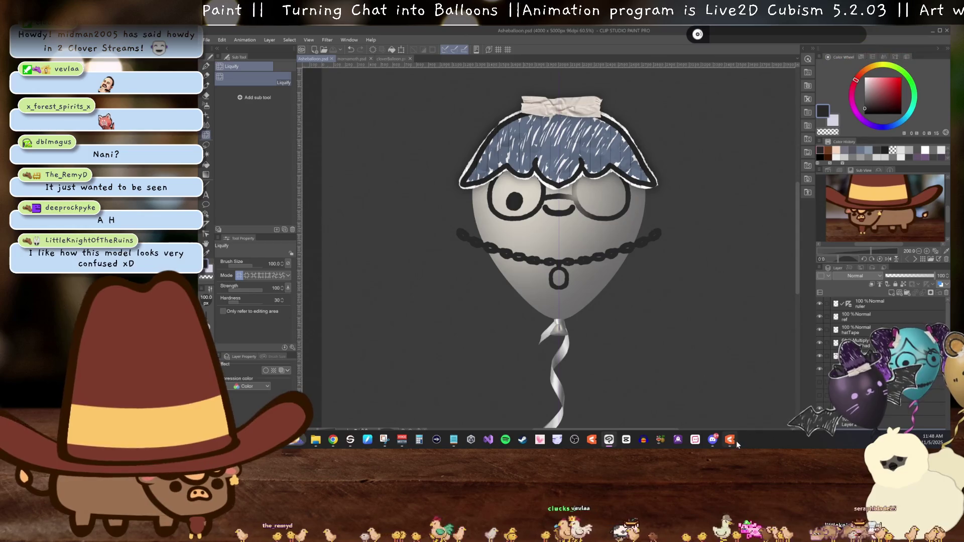
Return from the Clip Studio Paint balloon drawing to the Live2D Cubism Editor.
left_click(730, 440)
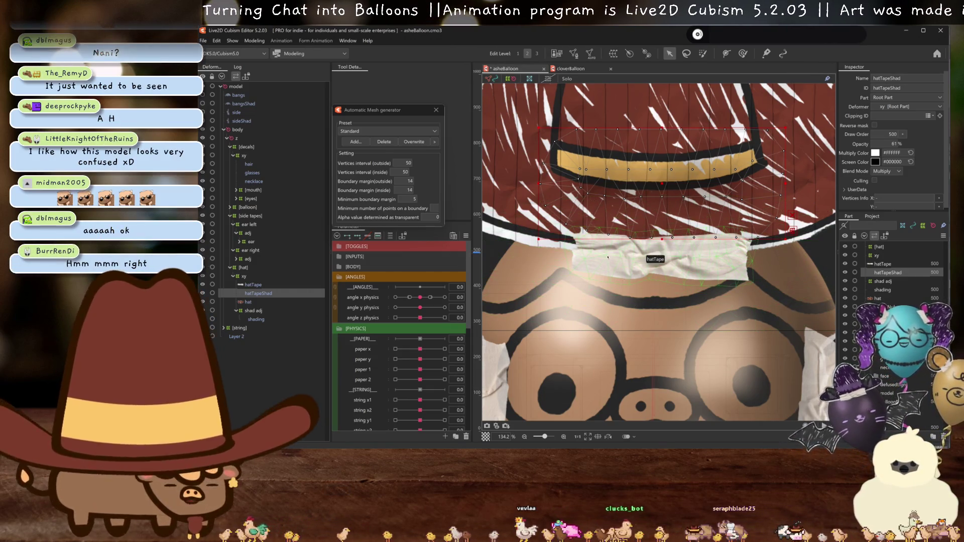
Close the mesh generator and drag the hatTapeShad mesh down onto the white tape.
left_click(434, 111)
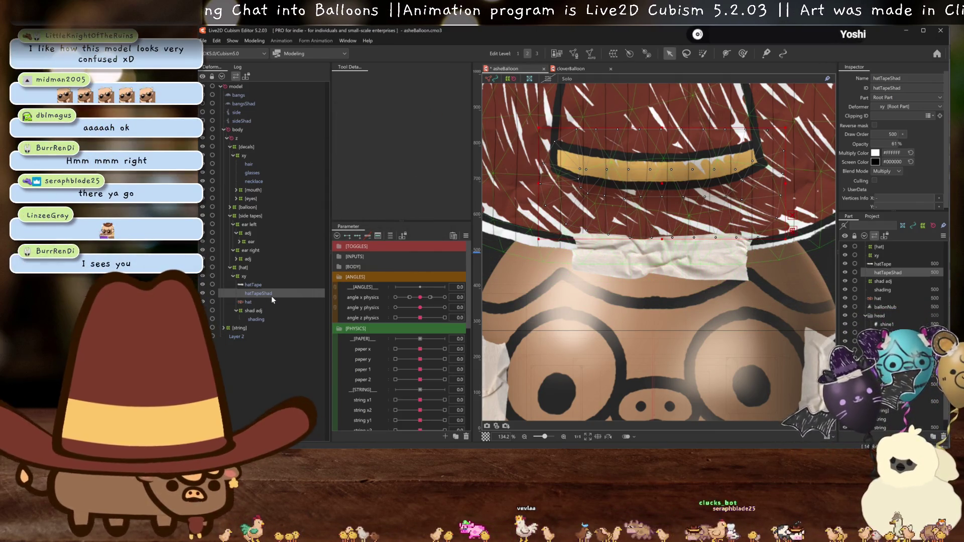
left_click_drag(655, 189, 662, 258)
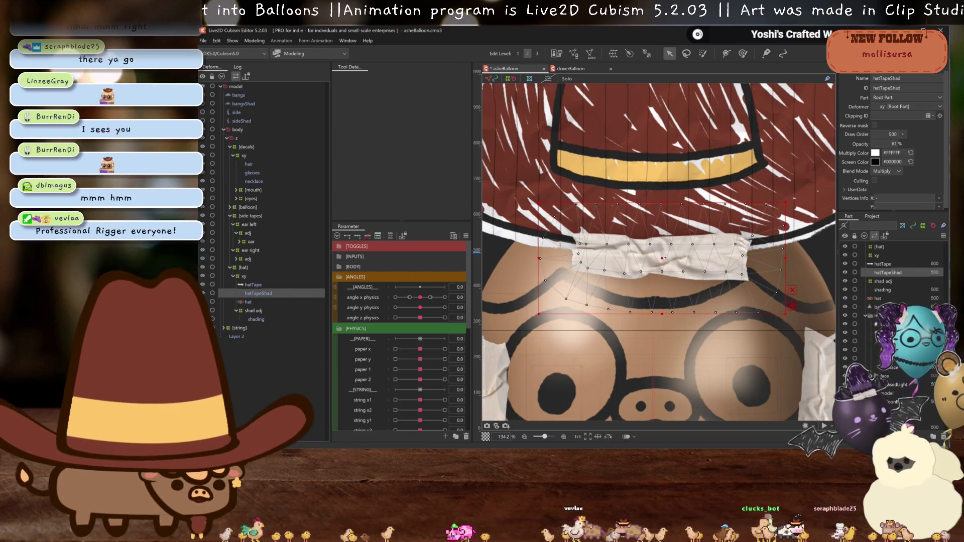
key("ctrl+h")
scroll(663, 258, "down", 3)
scroll(662, 258, "up", 2)
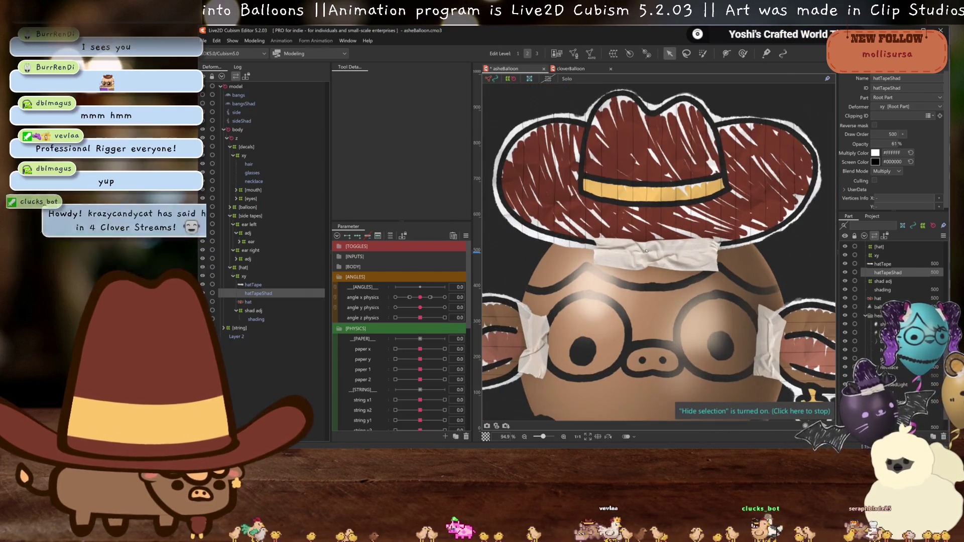
Lower the [hat] warp deformer slightly on the head, undoing a first misplaced drag.
left_click(242, 267)
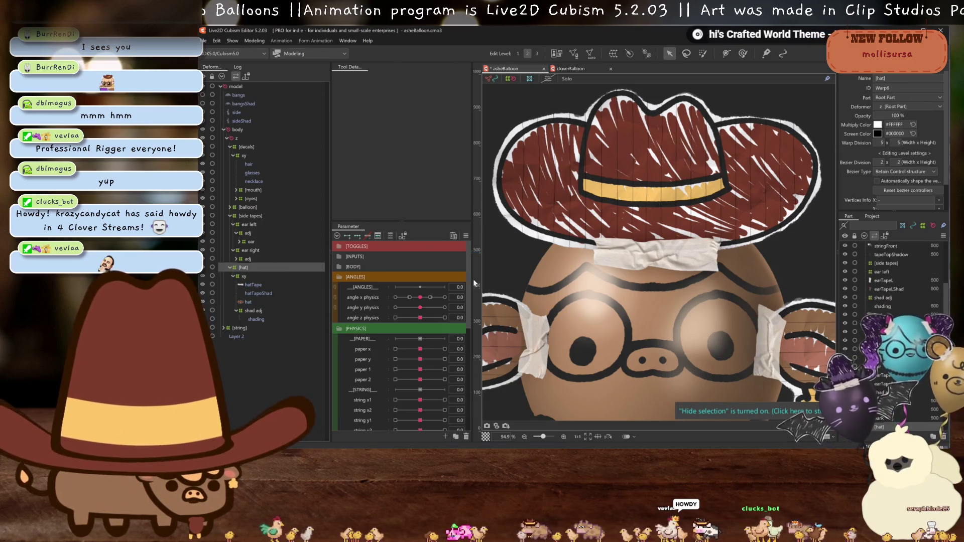
scroll(651, 214, "down", 1)
scroll(650, 212, "down", 2)
scroll(651, 213, "up", 1)
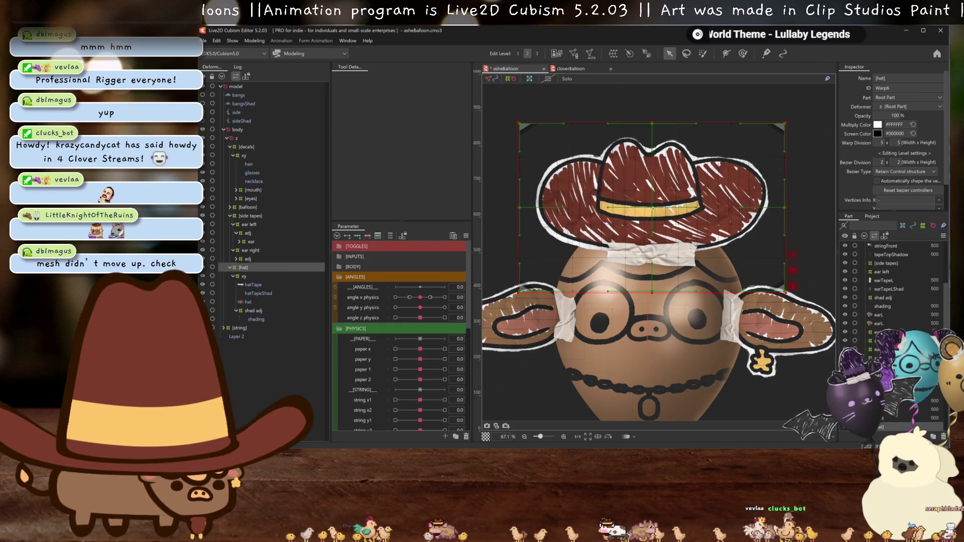
left_click_drag(653, 208, 648, 241)
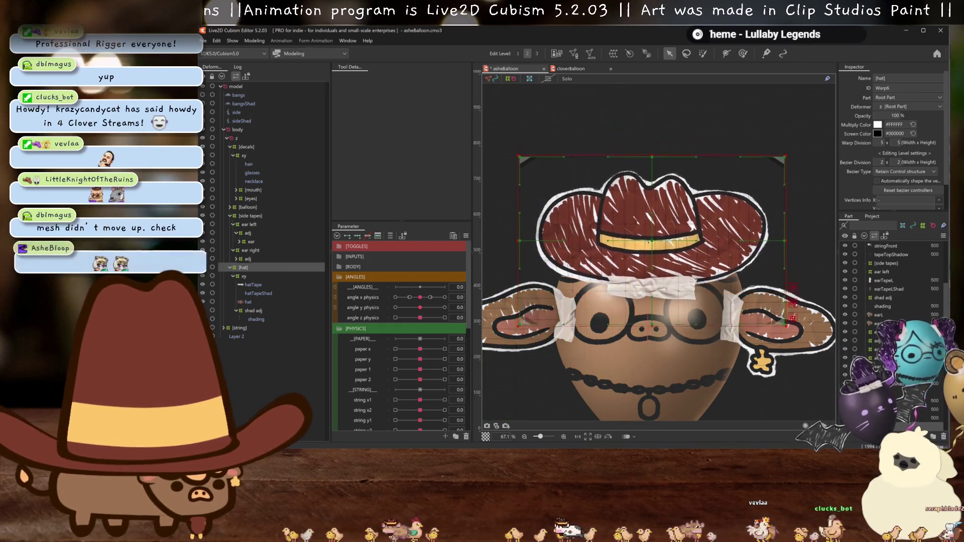
key("ctrl+z")
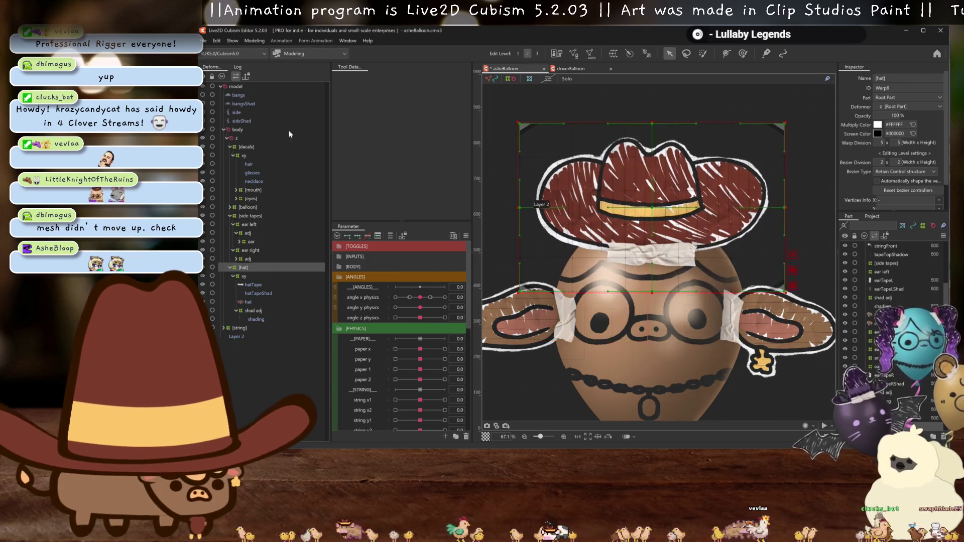
left_click(237, 95)
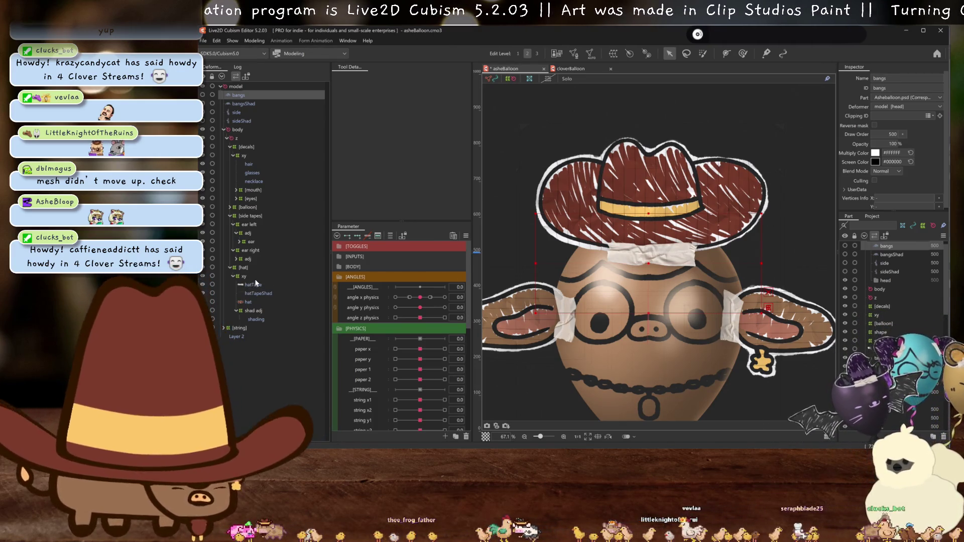
left_click(242, 267)
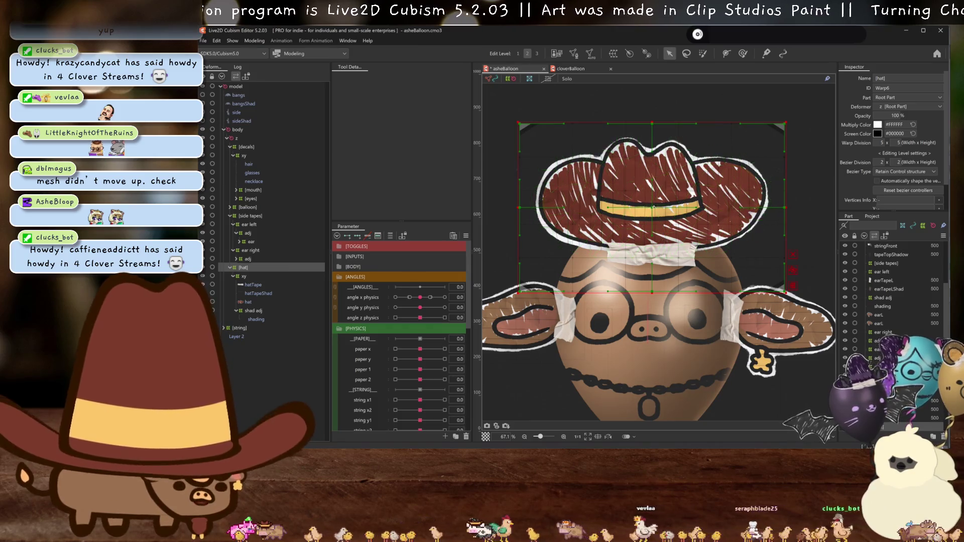
left_click_drag(654, 207, 653, 241)
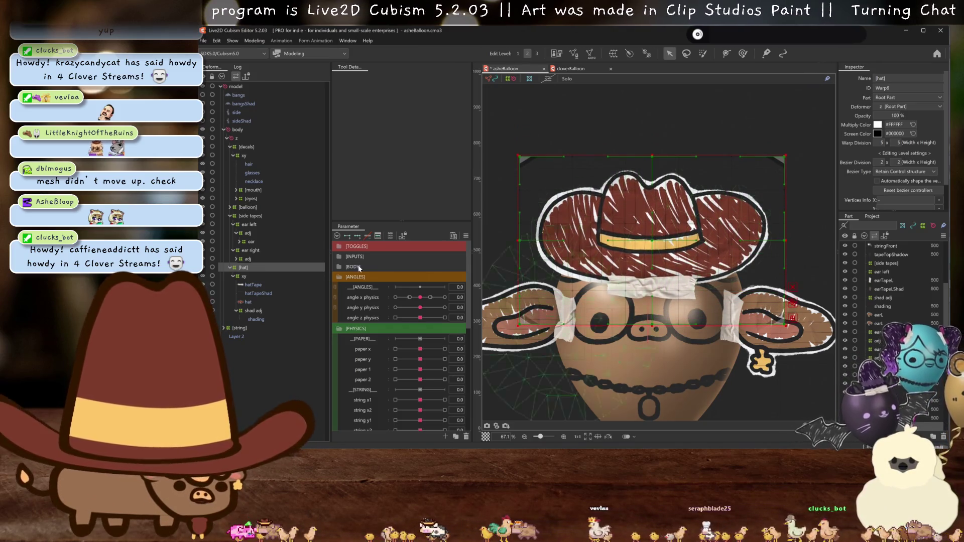
Move the bangs and bangsShad layers into the hat's xy group above hatTape.
left_click(255, 293)
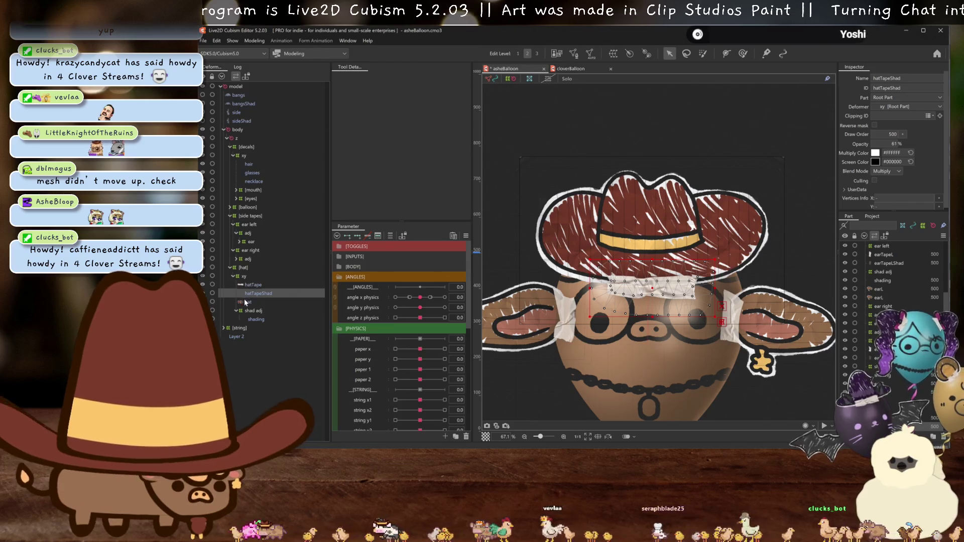
left_click(245, 302)
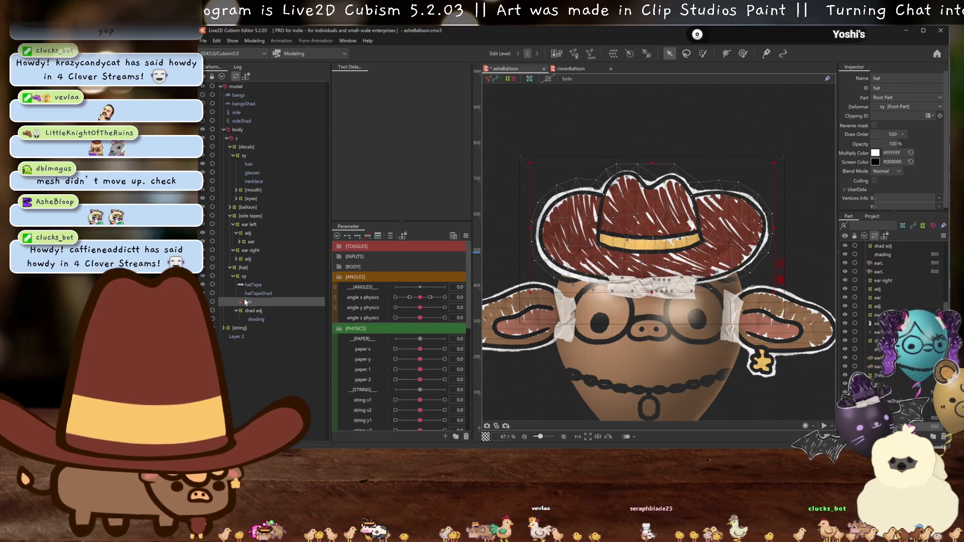
left_click(249, 96)
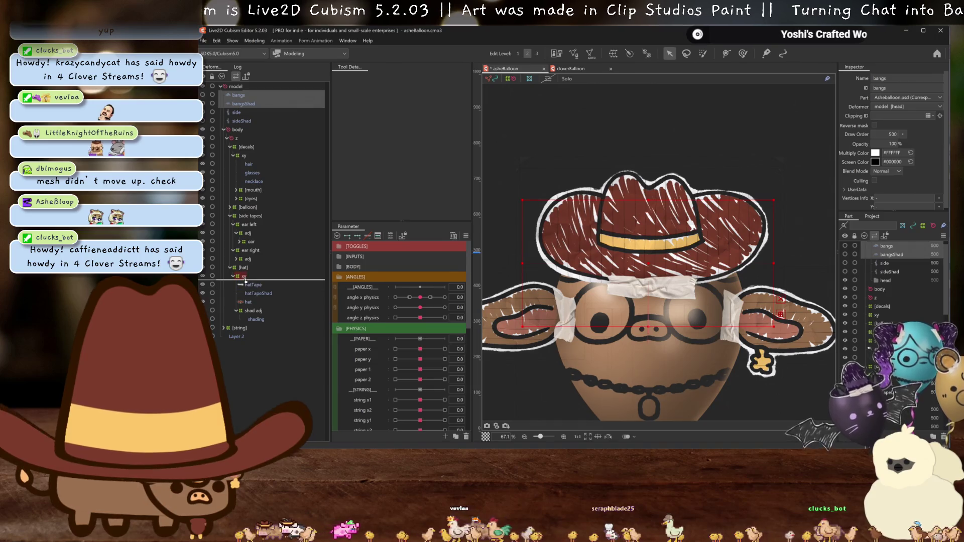
left_click_drag(242, 279, 246, 281)
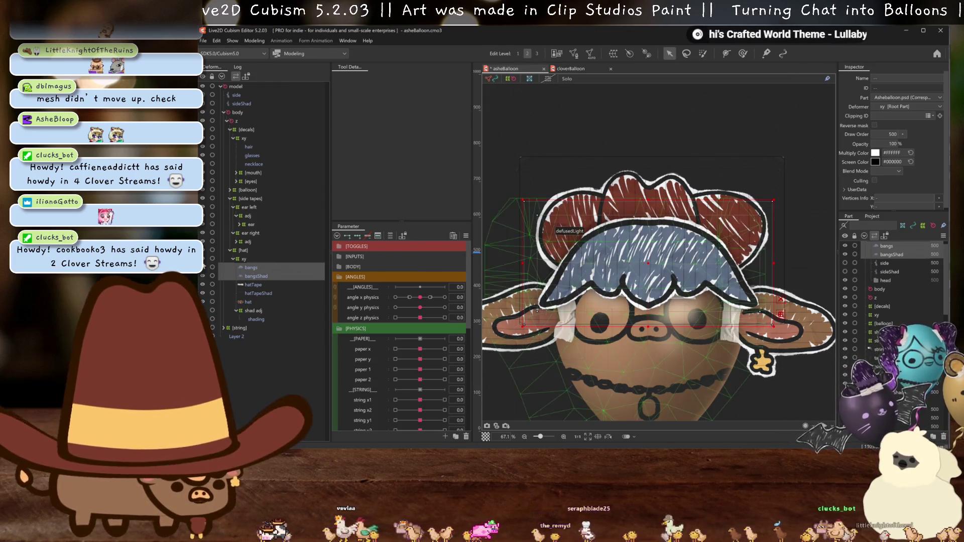
Delete the hat artwork mesh and save the model with Ctrl+S.
left_click(248, 304)
key("Delete")
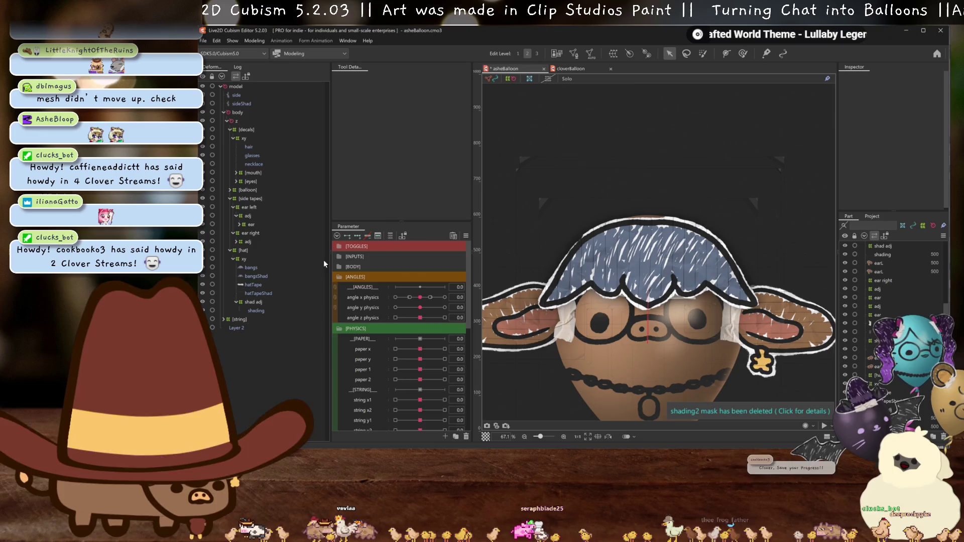
left_click(255, 284)
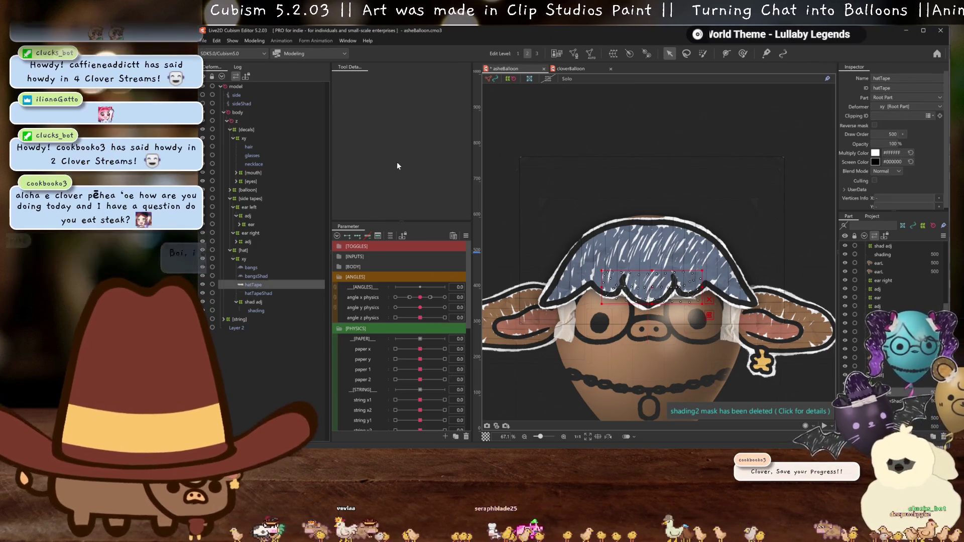
key("ctrl+s")
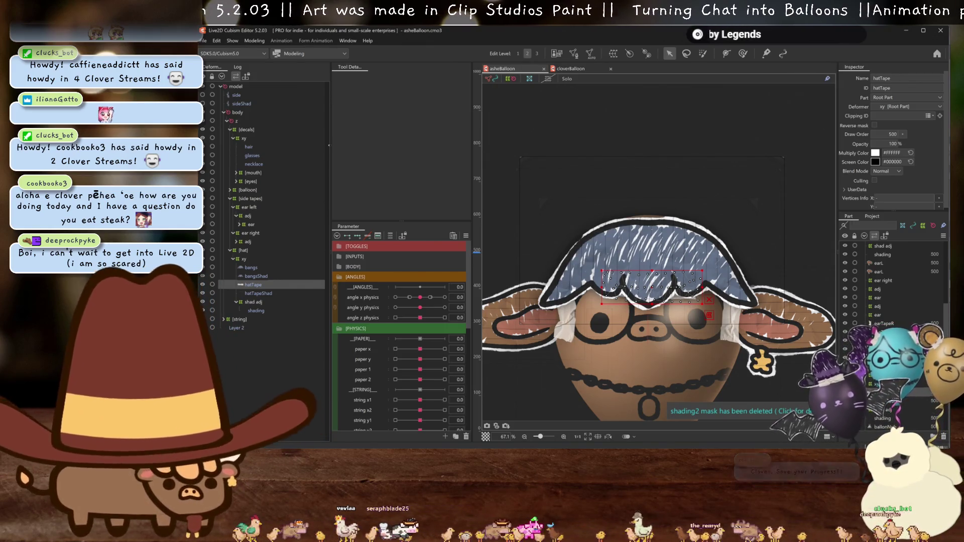
Reorder bangs and bangsShad below hatTape and hatTapeShad so the tape draws over the hair.
left_click(254, 293, "ctrl")
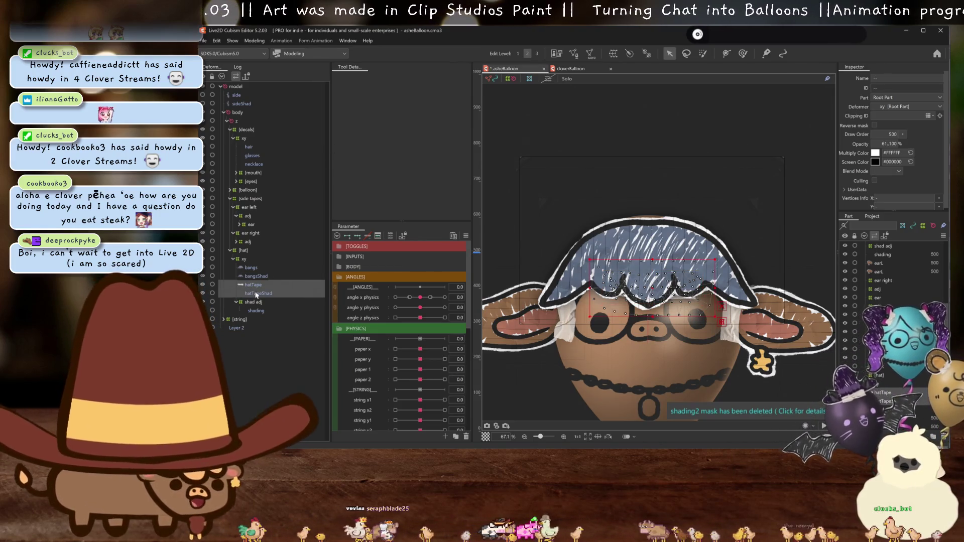
left_click(252, 268)
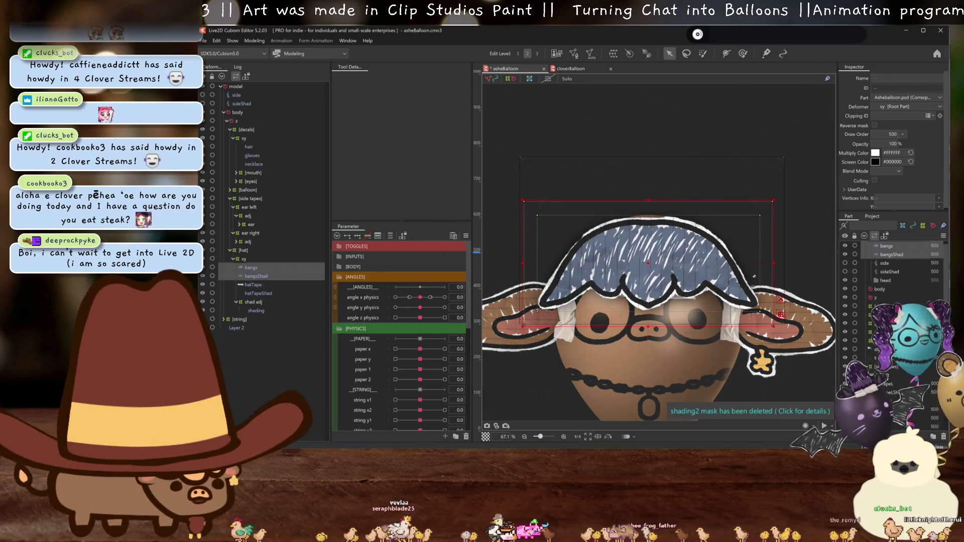
scroll(890, 257, "down", 5)
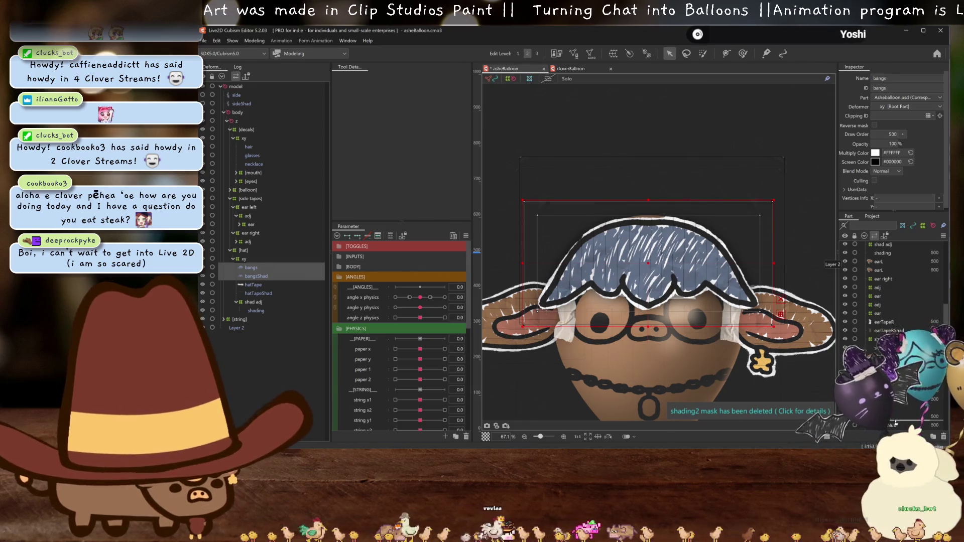
left_click_drag(893, 424, 892, 417)
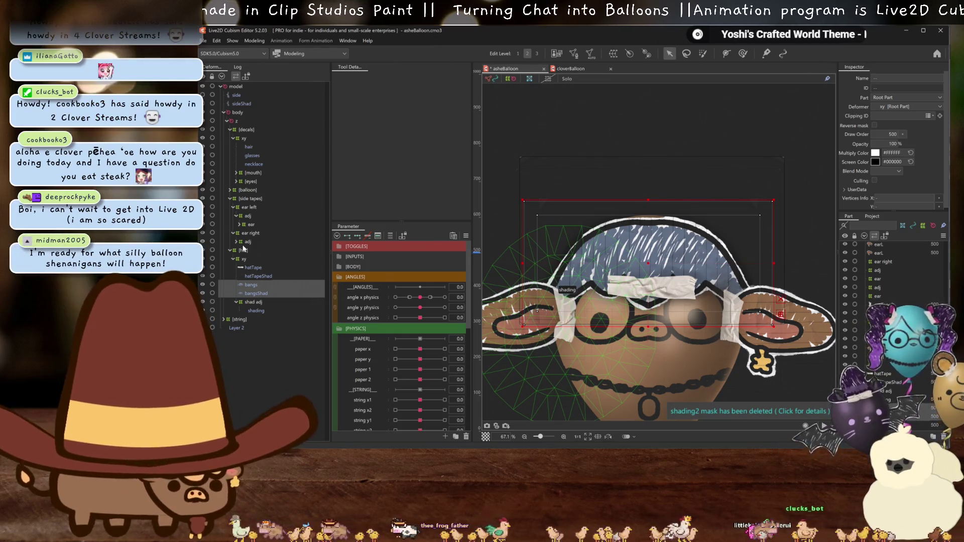
Generate a Standard automatic mesh for the bangs.
left_click(591, 55)
left_click(397, 132)
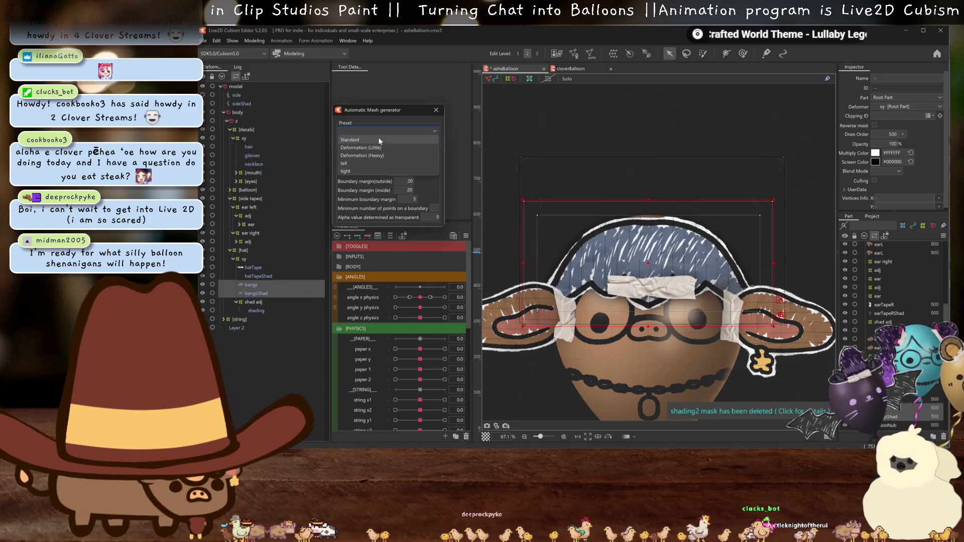
left_click(435, 112)
Move hatTape and hatTapeShad upward so the tape sits atop the bangs.
left_click(246, 286)
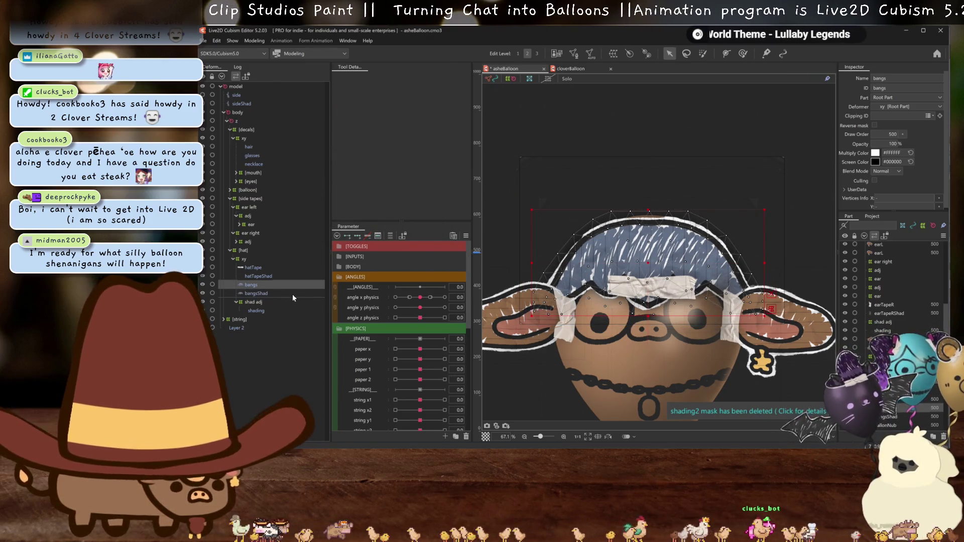
left_click(266, 275)
left_click(248, 267, "ctrl")
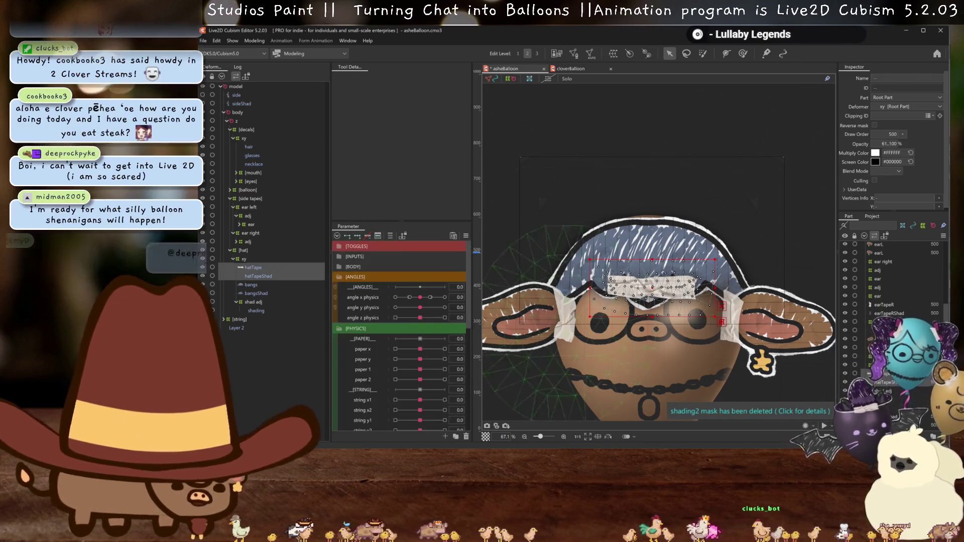
left_click_drag(648, 287, 648, 216)
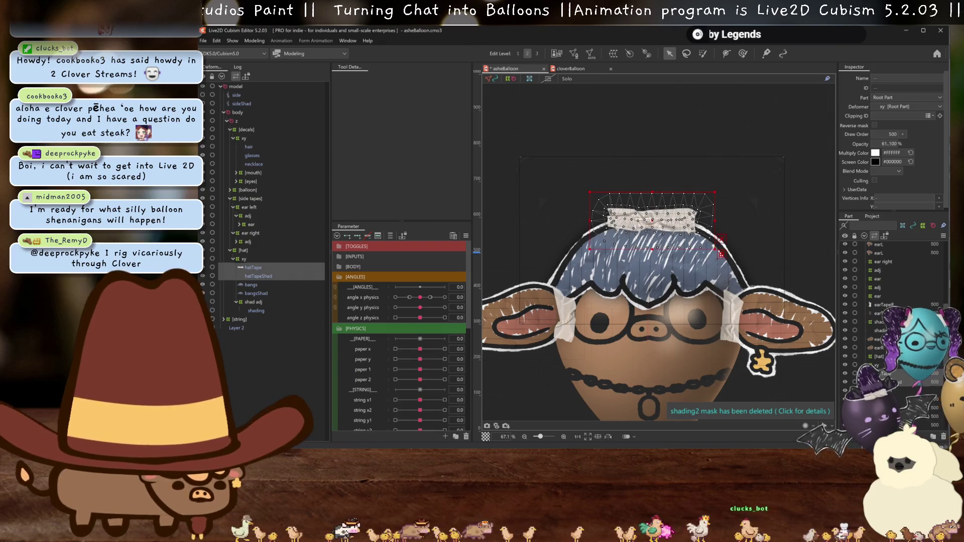
Hide the selection overlay and expand the ear, adj and shad adj groups in the deformer tree.
key("ctrl+h")
scroll(648, 225, "up", 1)
scroll(663, 226, "up", 1)
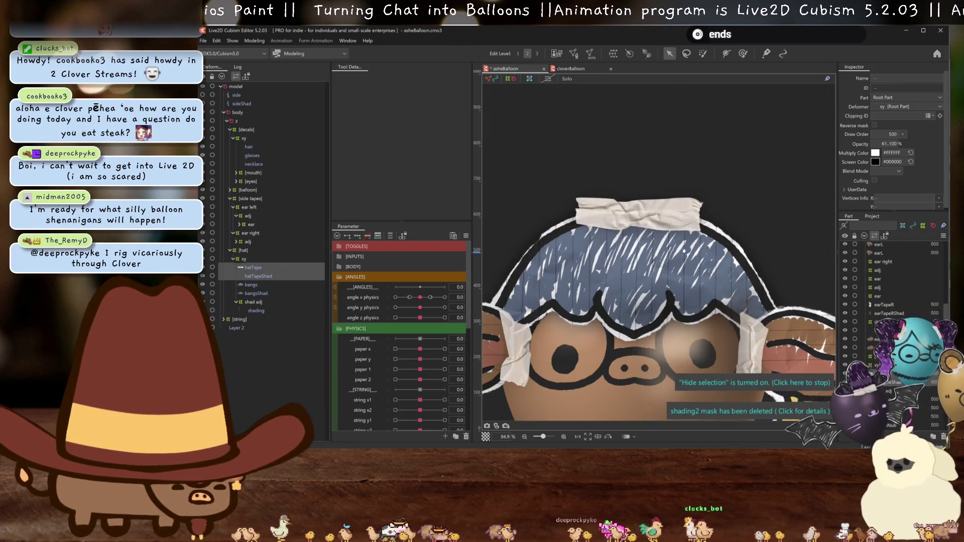
scroll(688, 230, "up", 1)
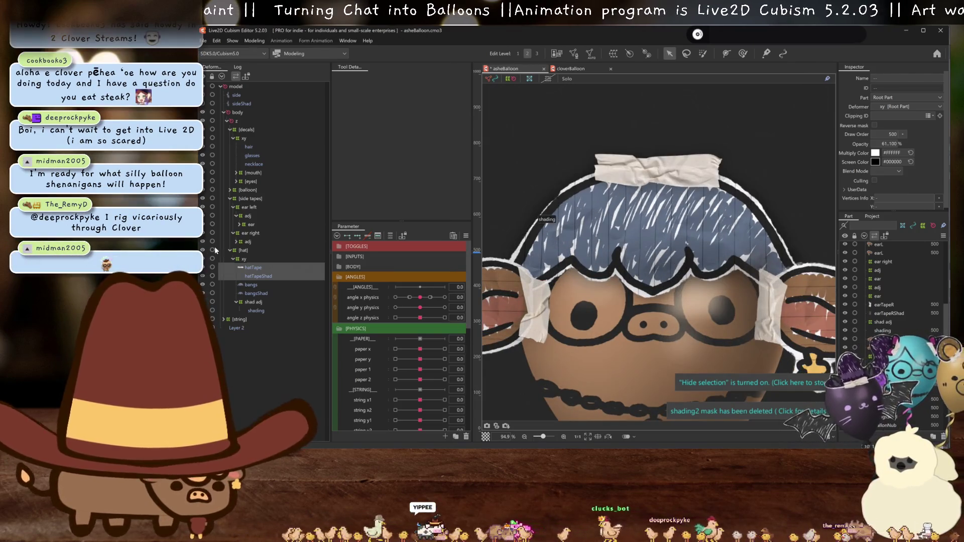
left_click(236, 241)
left_click(236, 225)
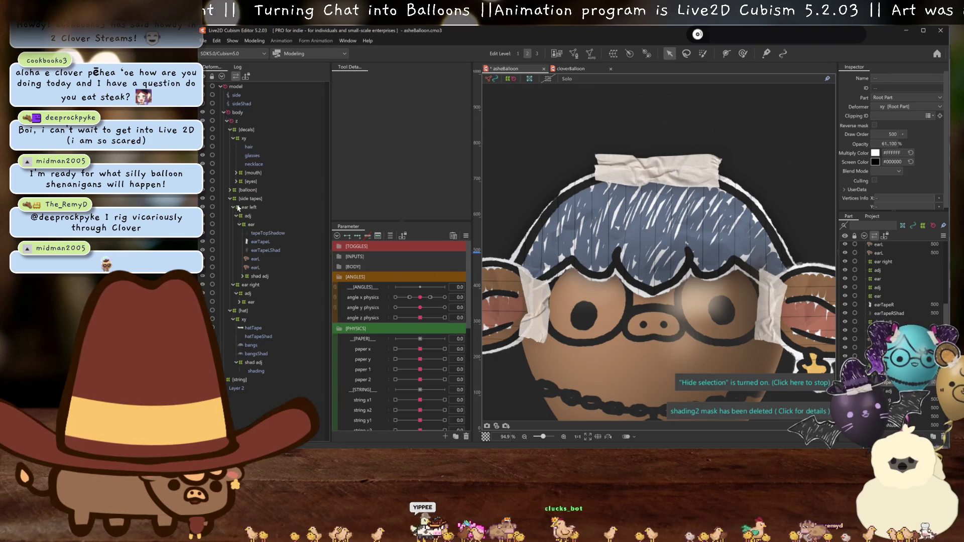
left_click(243, 276)
left_click(242, 336)
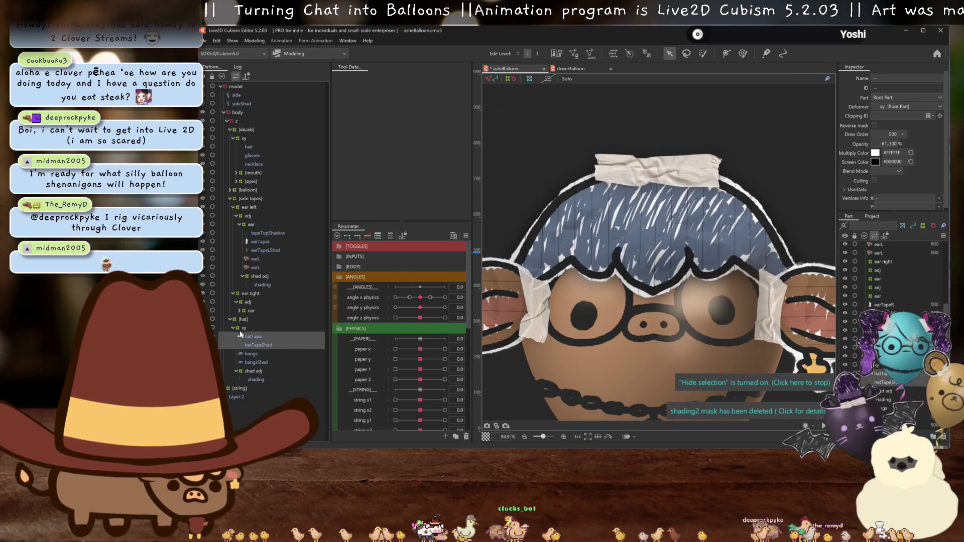
Expand the right ear groups and move earTapeR into the [side tapes] group.
left_click(239, 310)
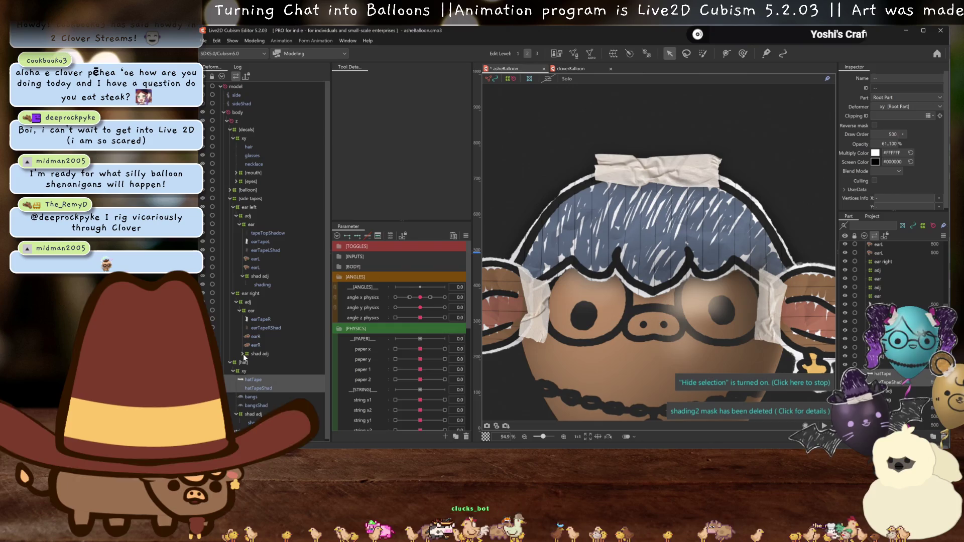
left_click(242, 354)
left_click(260, 353)
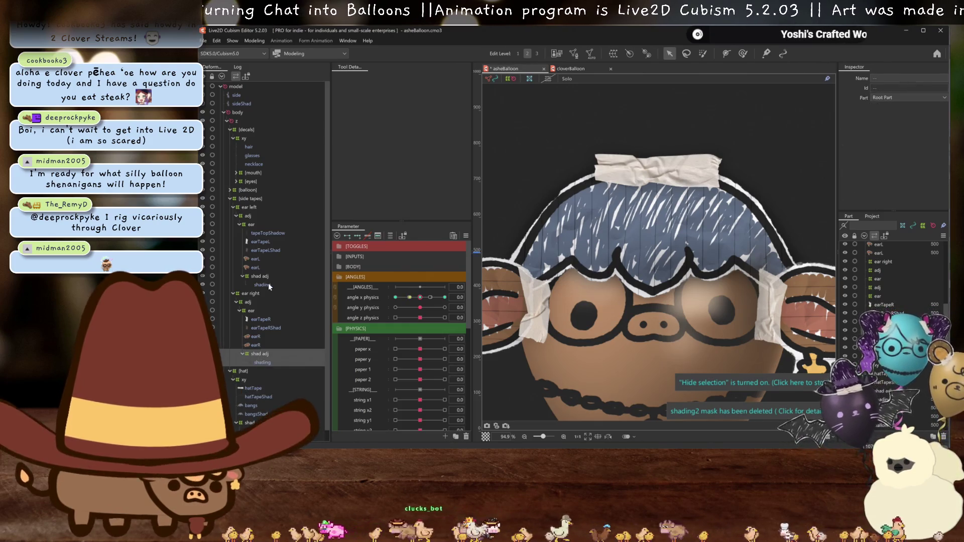
left_click(252, 320)
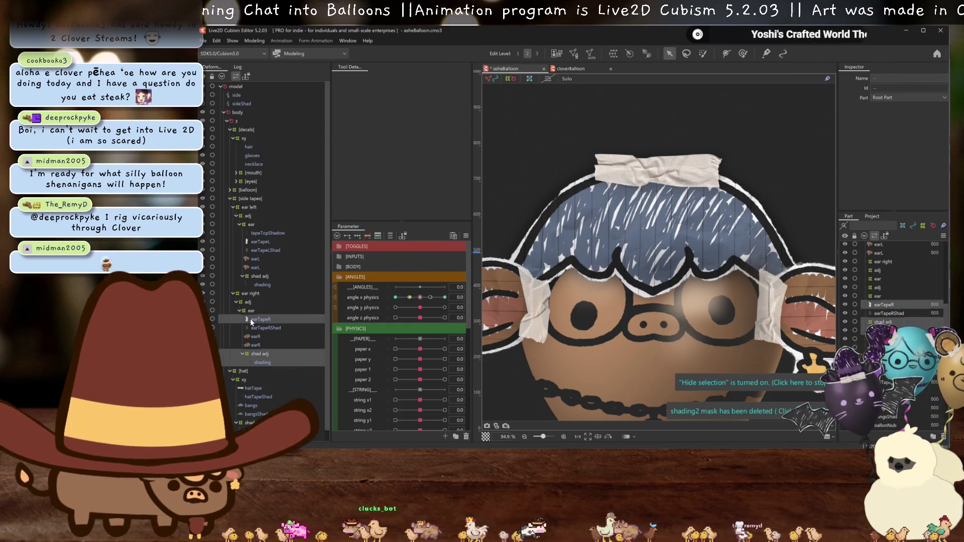
left_click_drag(255, 320, 249, 199)
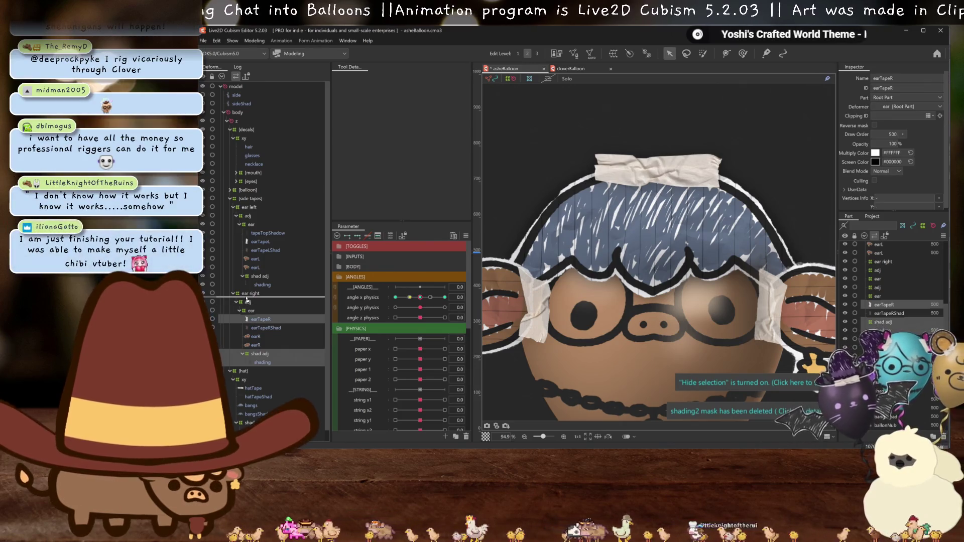
Move earTapeR and earTapeRShad out of the ear group directly under ear right.
left_click(245, 304)
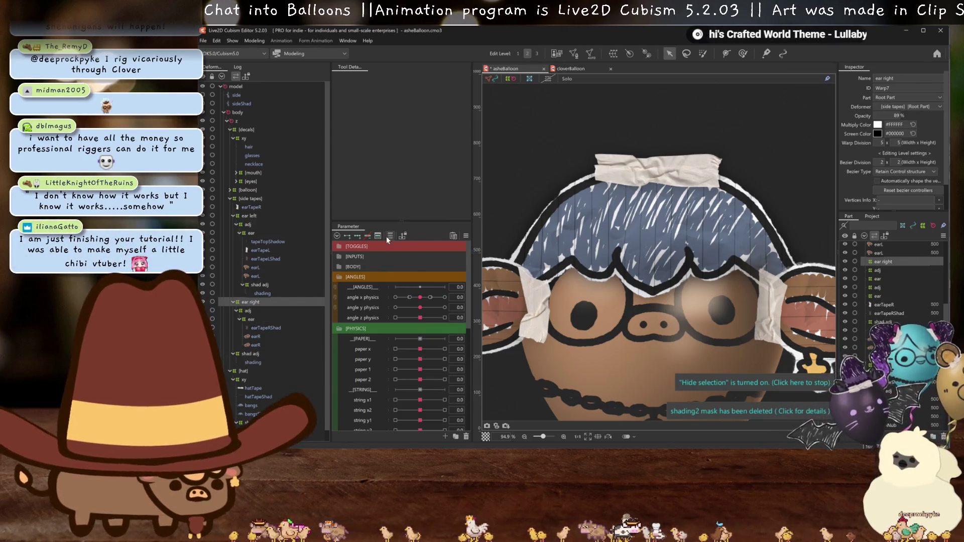
left_click(240, 310)
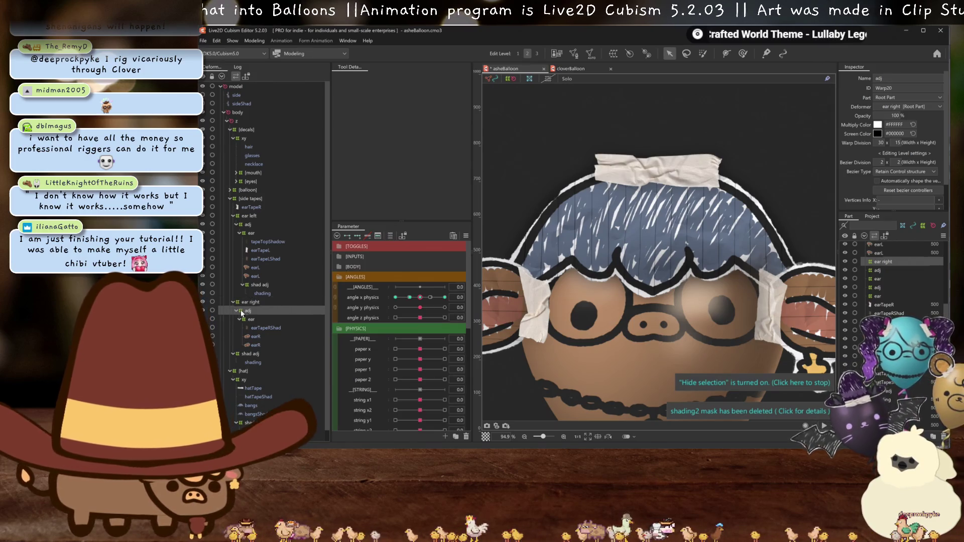
left_click(257, 344, "shift")
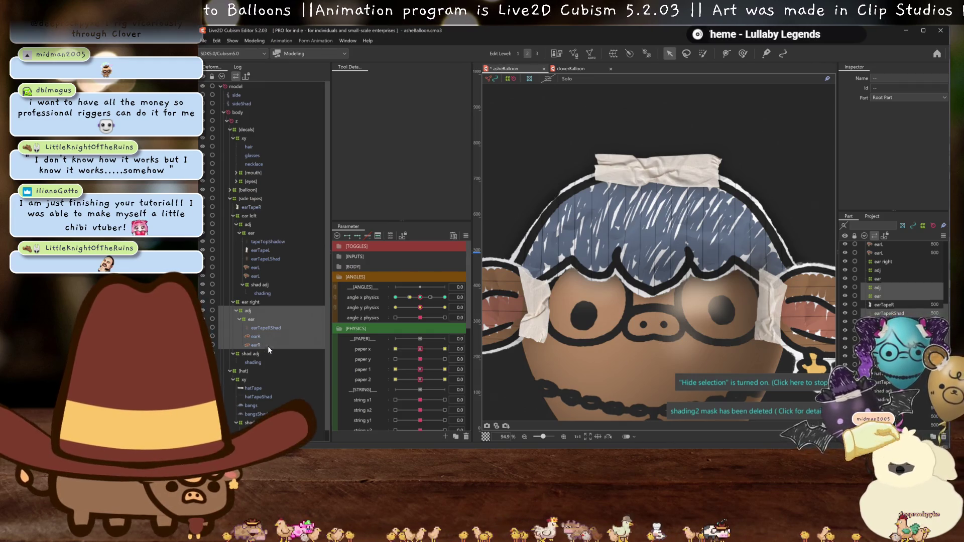
left_click(260, 335)
left_click_drag(265, 329, 257, 308)
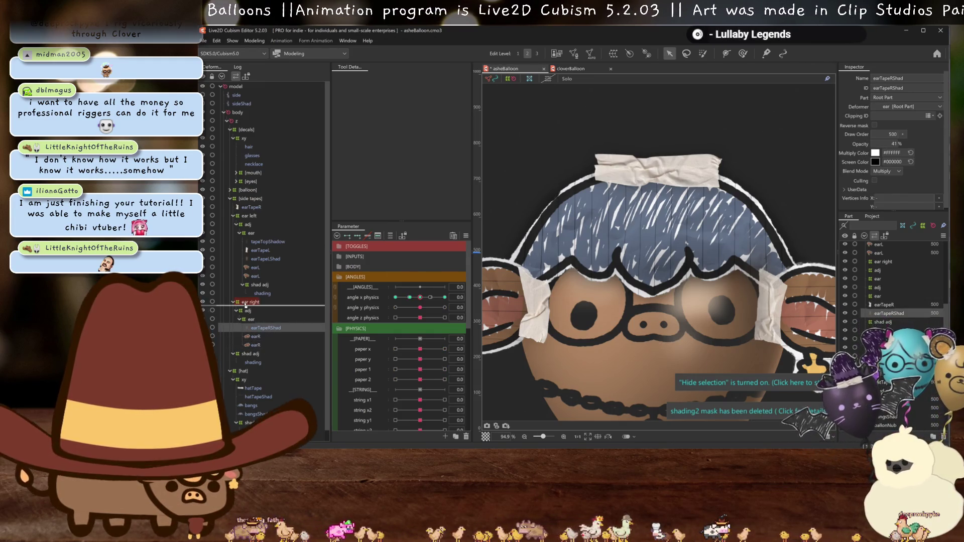
scroll(257, 314, "down", 1)
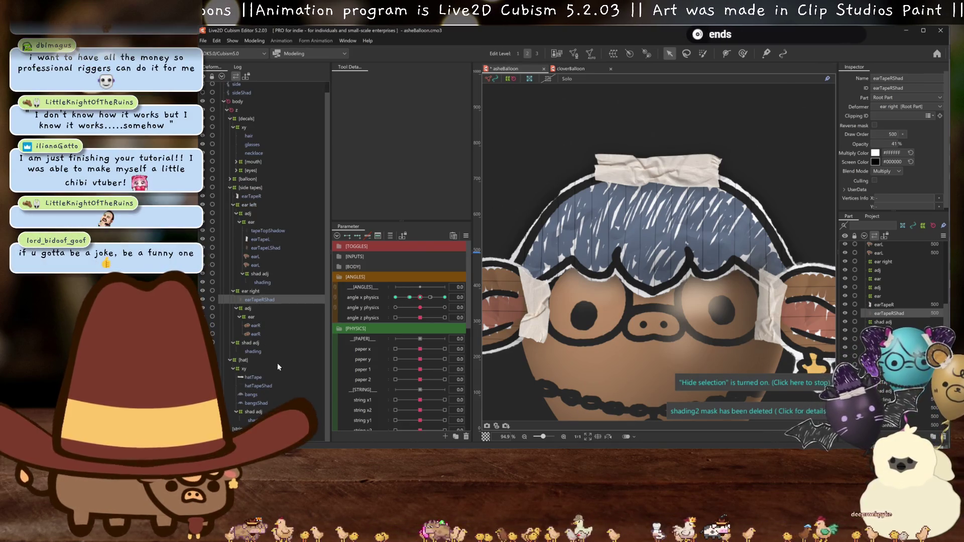
key("ctrl+z")
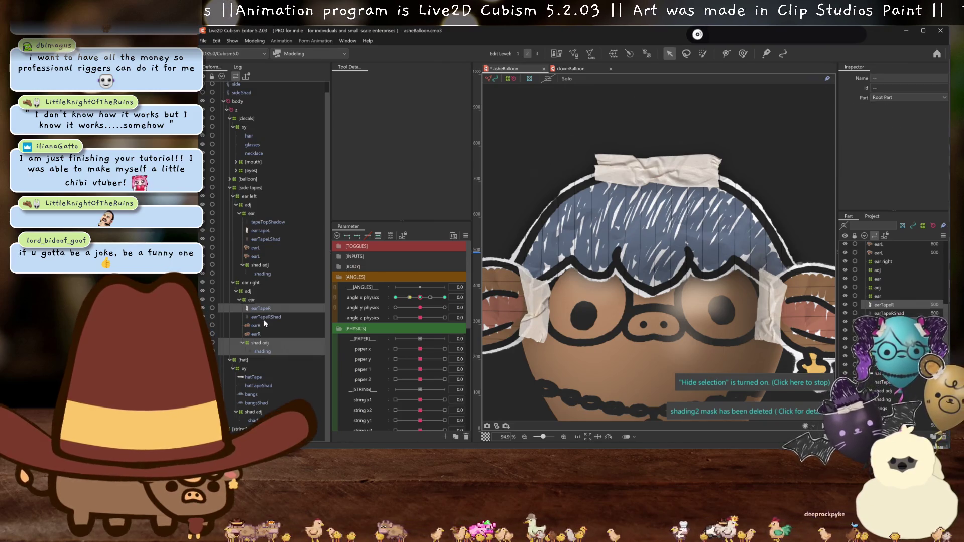
left_click(263, 318, "ctrl")
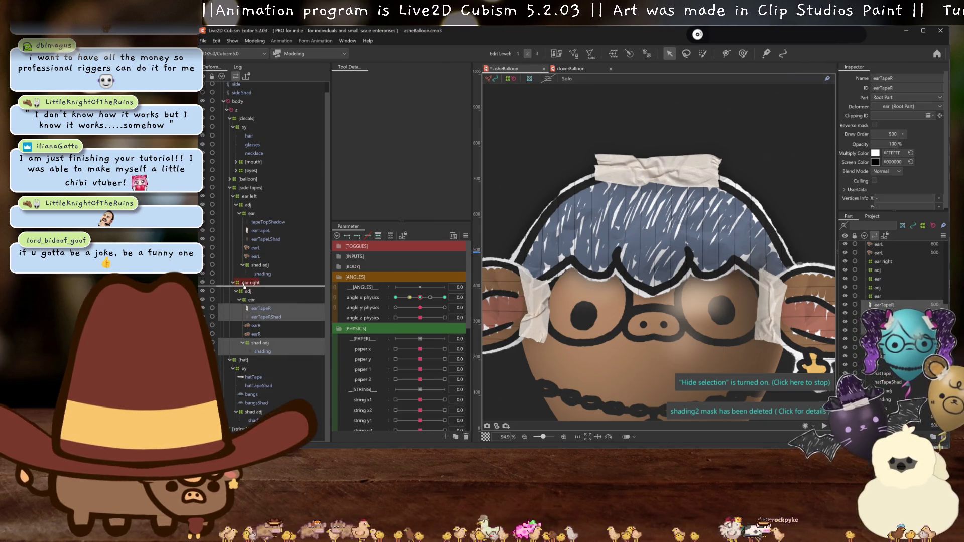
left_click_drag(259, 305, 243, 285)
Delete the right ear's adj and ear groups.
left_click(249, 308)
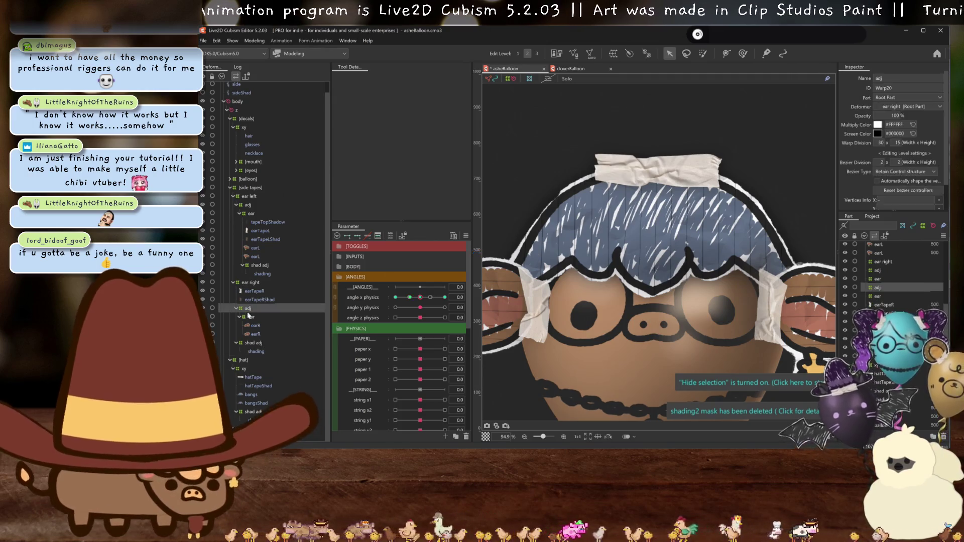
left_click(251, 334, "shift")
key("Delete")
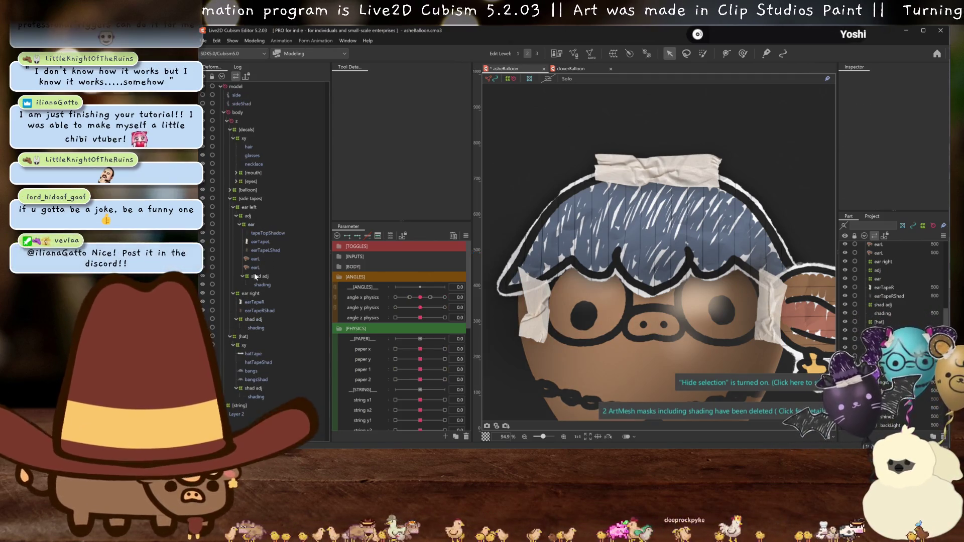
Move the left ear tape pieces directly under ear left and select the left ear group.
left_click(257, 276)
left_click(260, 242)
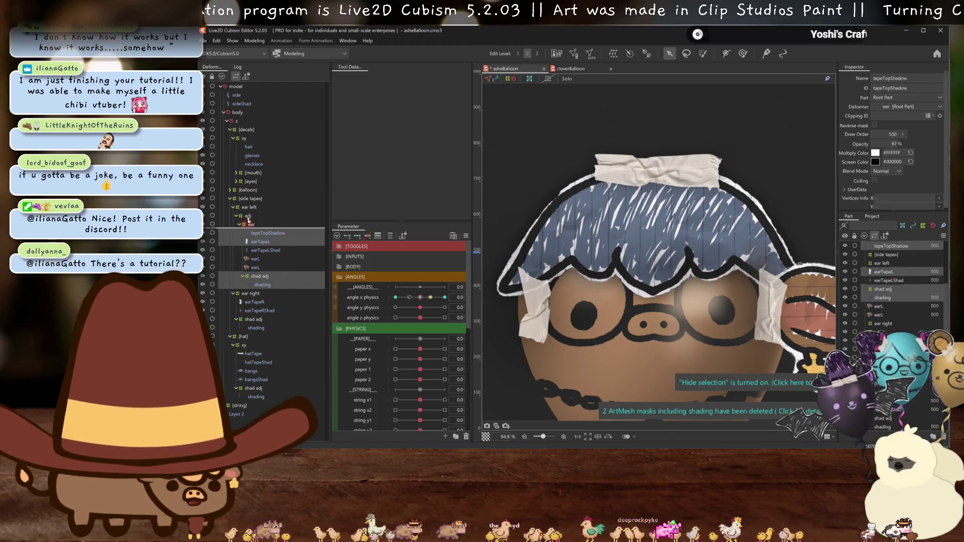
left_click_drag(260, 232, 242, 207)
left_click(259, 217)
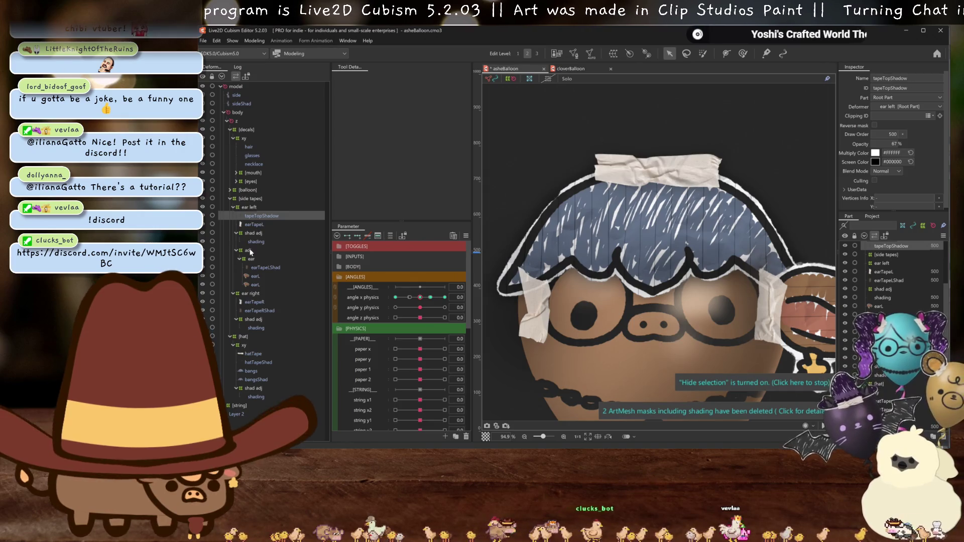
left_click(250, 259)
key("Delete")
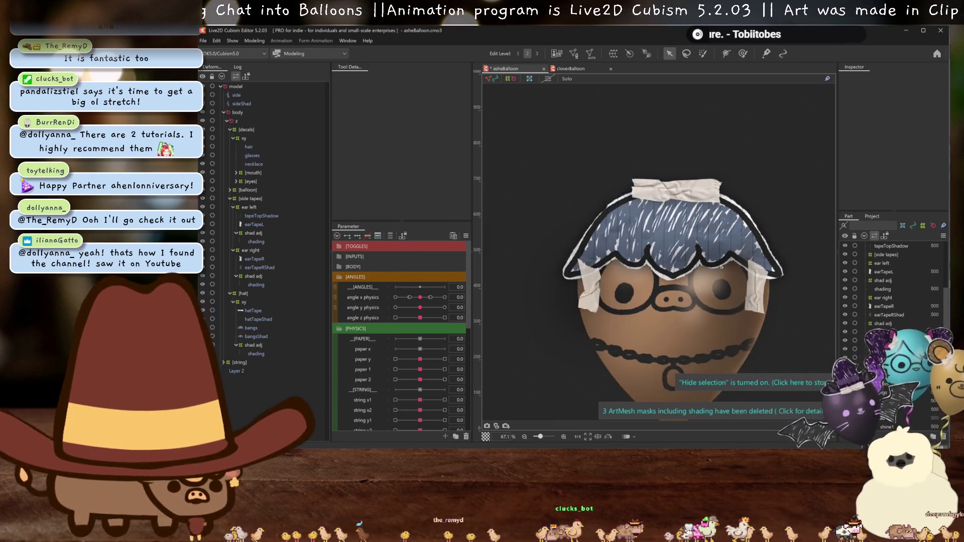
Undo an accidental balloon reshape, then rename the ear deformers to hair left and hair right.
left_click_drag(648, 287, 625, 219)
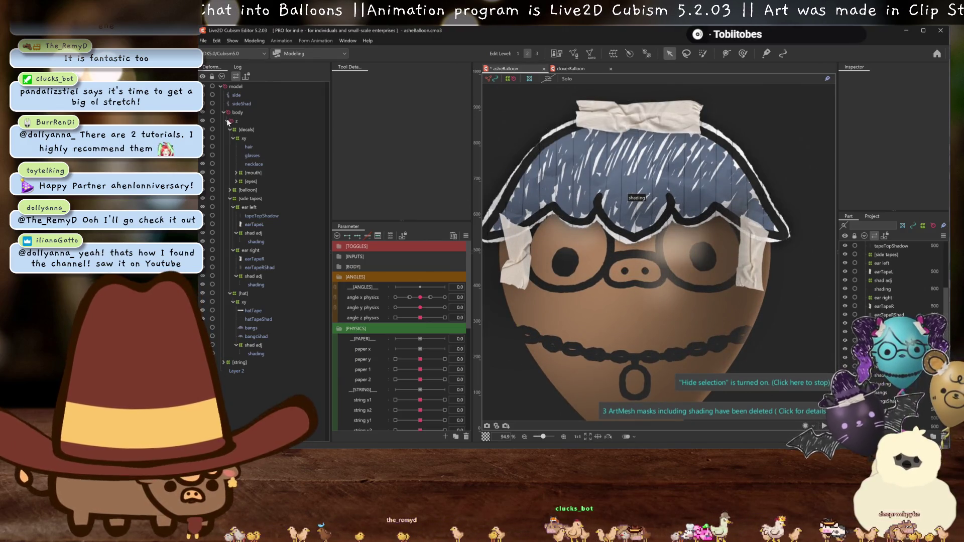
left_click(234, 95)
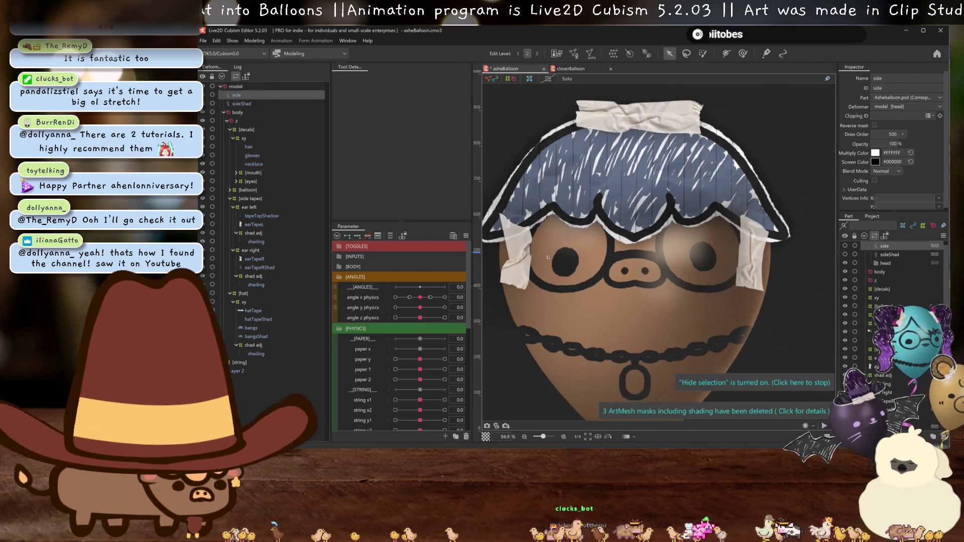
key("ctrl+z")
left_click(243, 206)
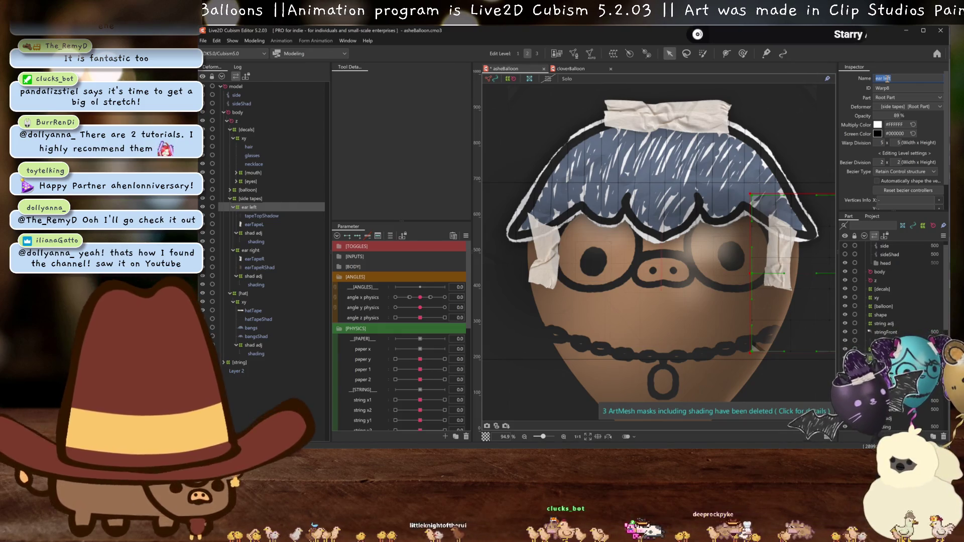
type("hai")
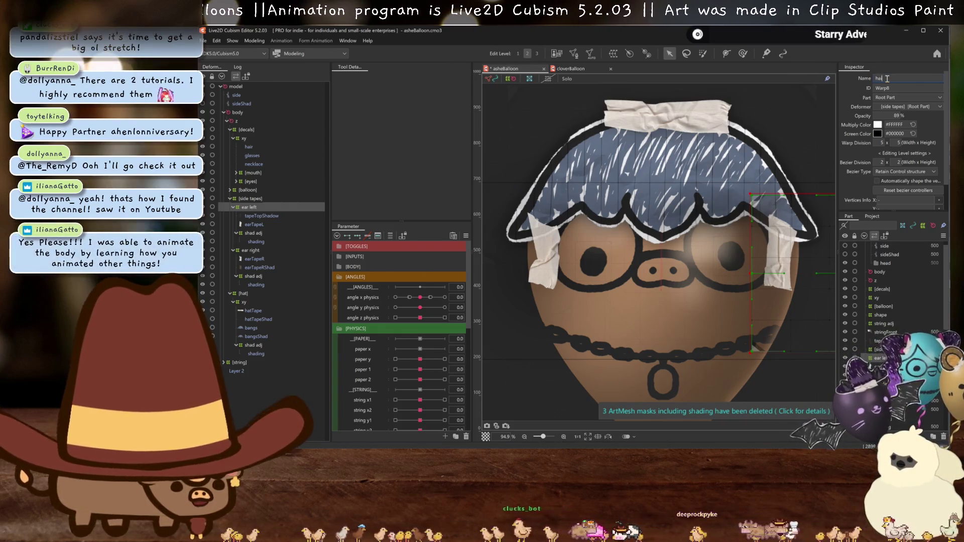
type("r left")
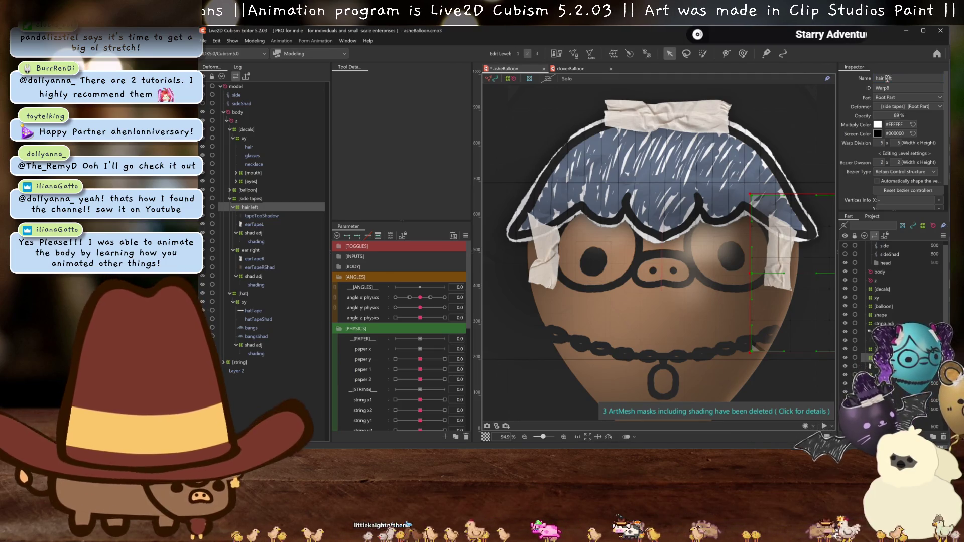
left_click(249, 253)
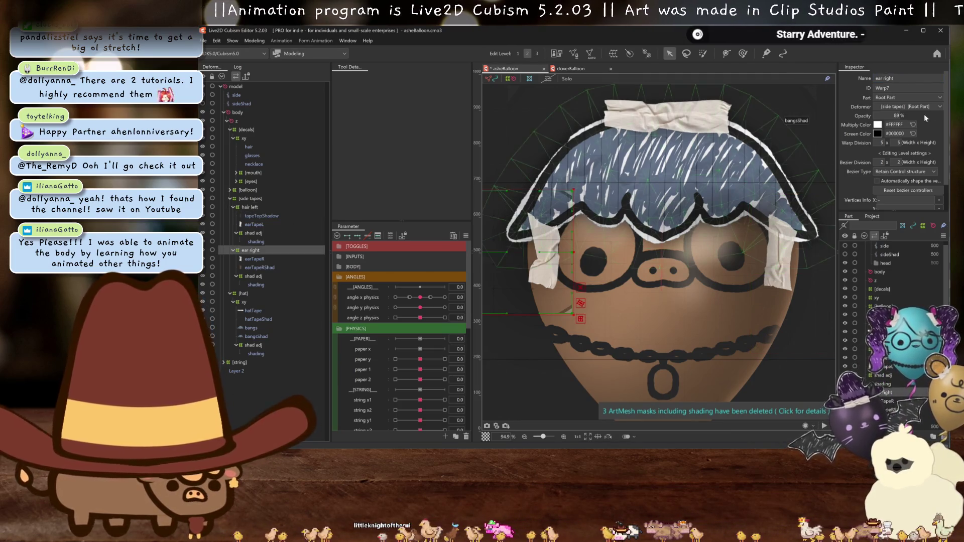
double_click(891, 77)
type("ha")
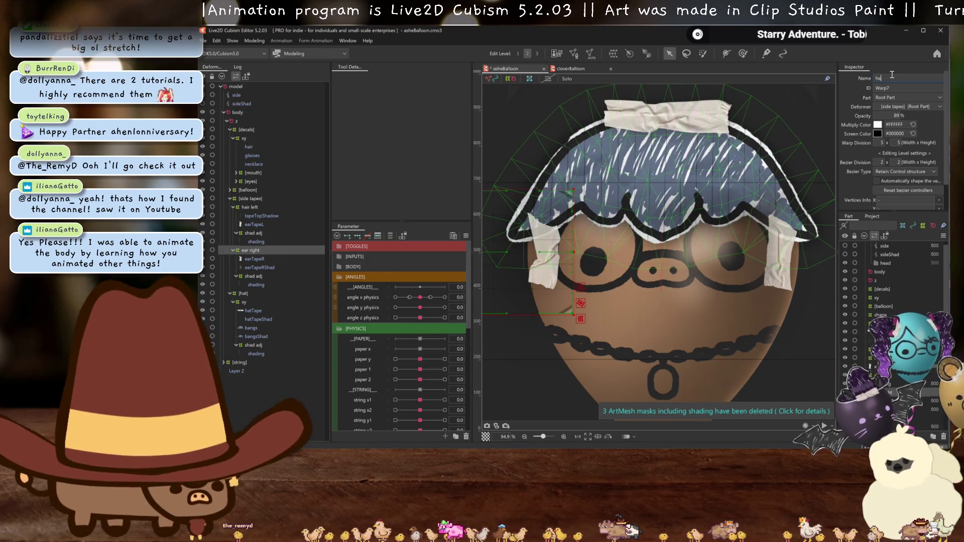
type("ir right")
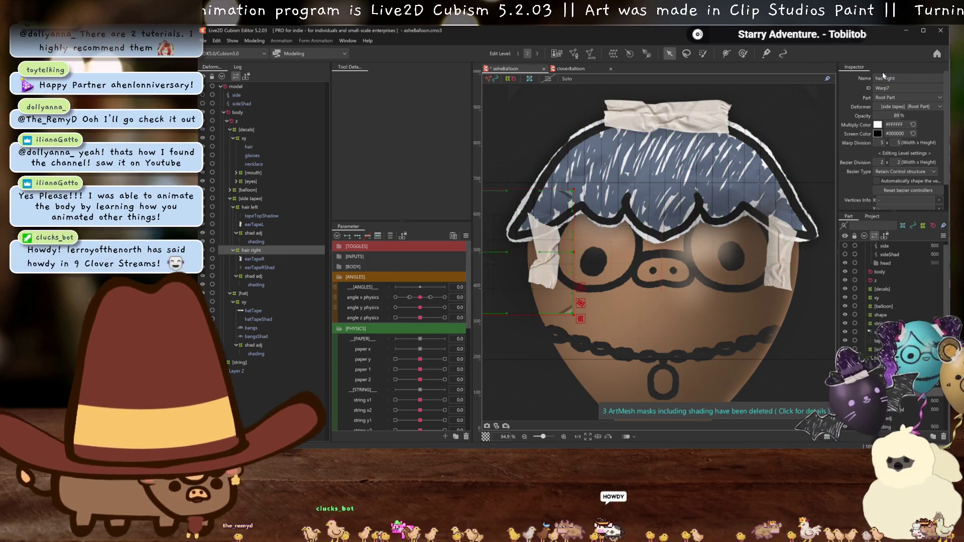
Set the [side tapes] opacity to 0 and hide the deformer overlay.
left_click(250, 198)
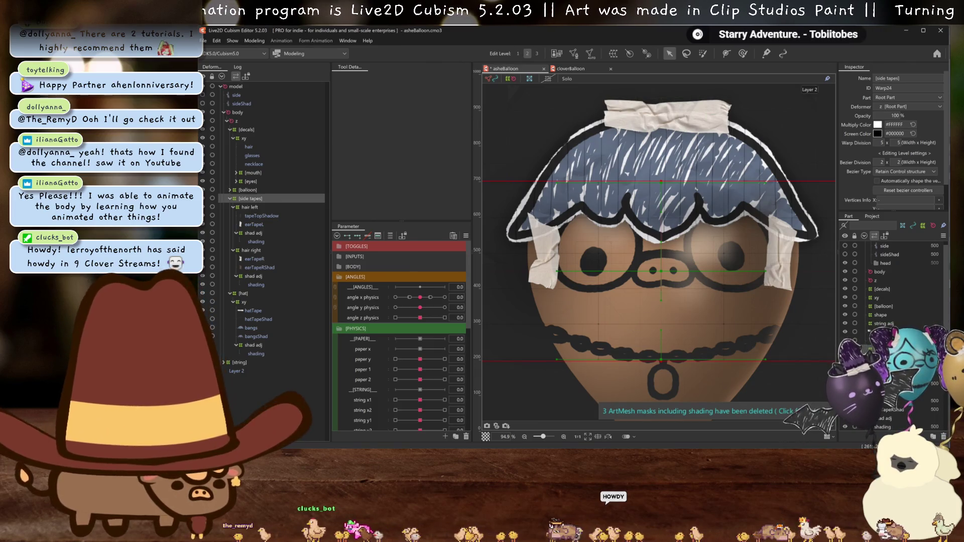
type("0")
key("Return")
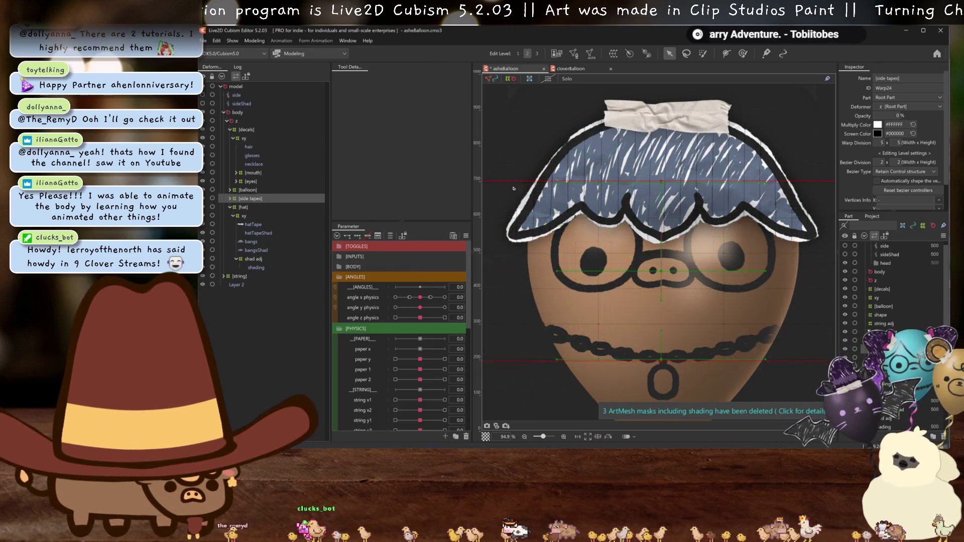
scroll(707, 191, "down", 2)
key("ctrl+h")
scroll(686, 196, "down", 2)
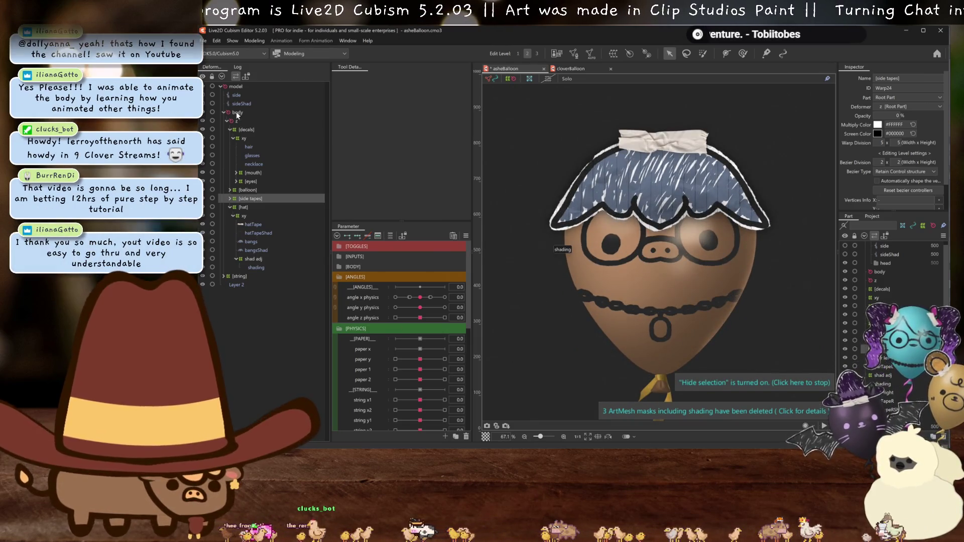
Pick the balloonBase mesh via Object at Cursor on the canvas.
left_click(230, 190)
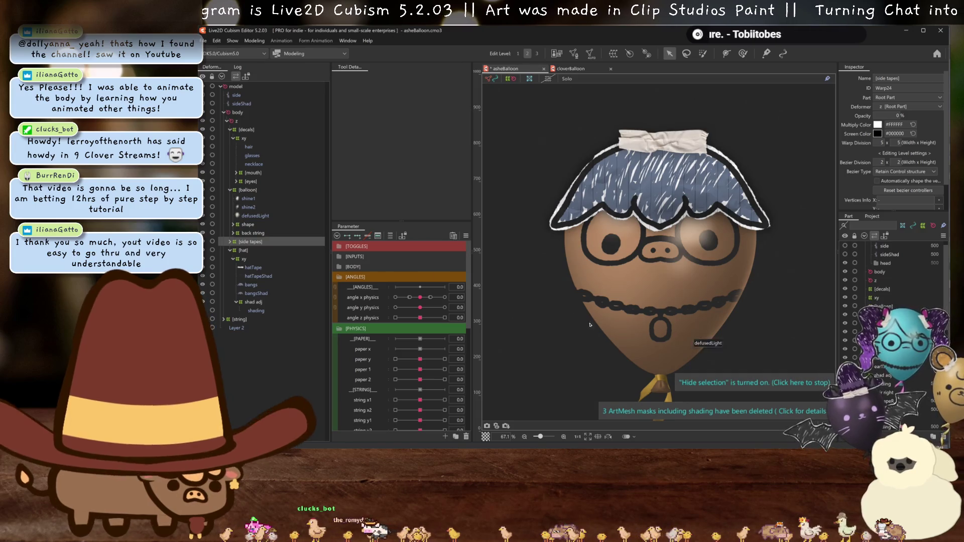
right_click(656, 358)
mouse_move(687, 292)
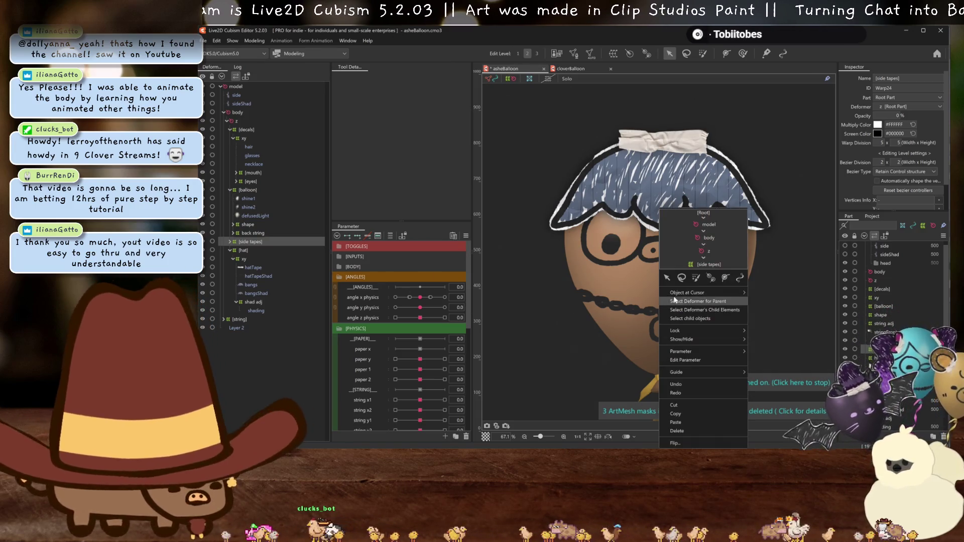
left_click(779, 311)
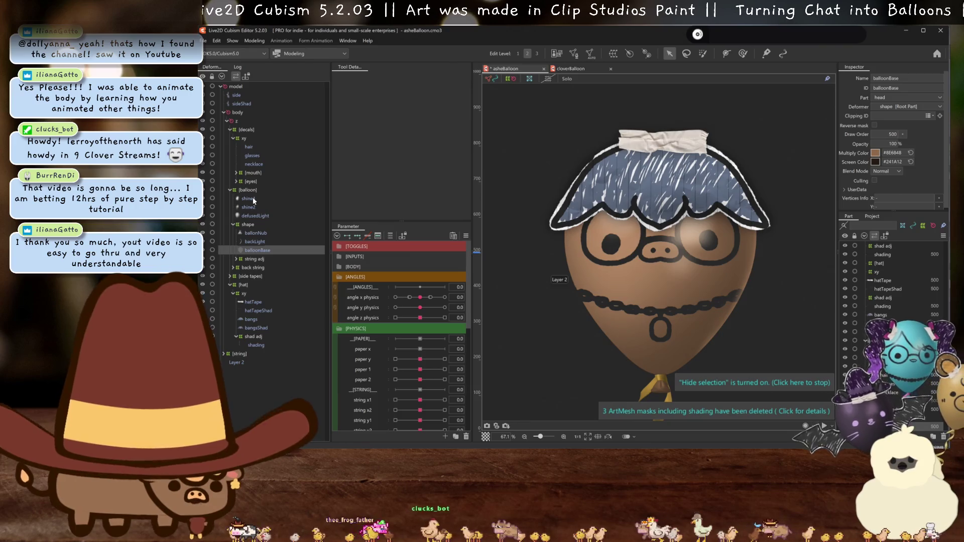
Set the glasses and necklace Clipping ID to balloonBase and preview the angle X turn.
left_click_drag(246, 157, 263, 167)
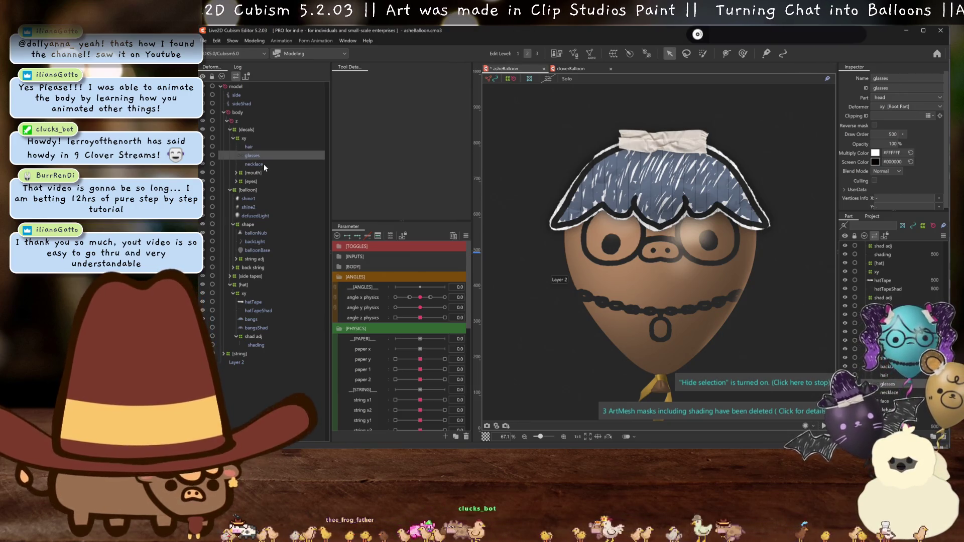
left_click(928, 115)
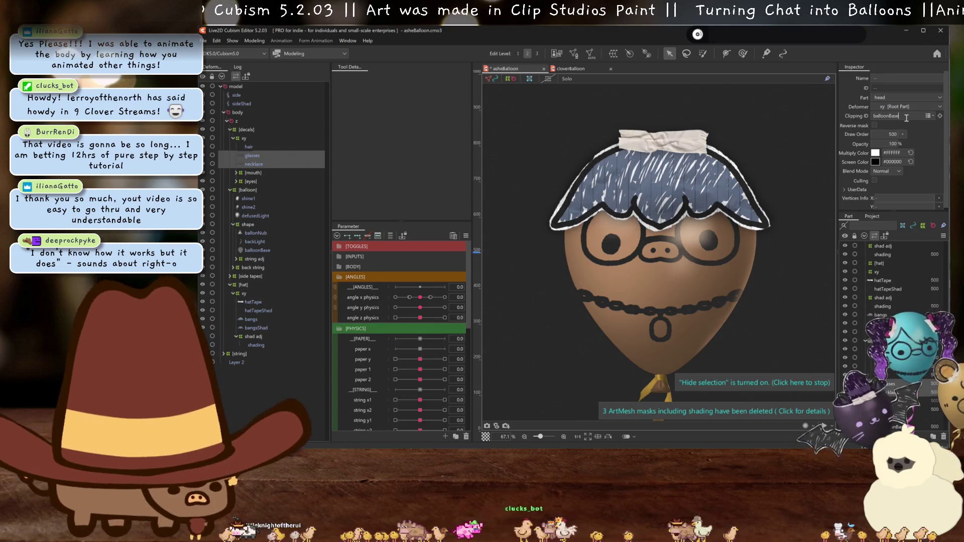
mouse_move(420, 297)
left_mouse_down()
mouse_move(431, 300)
mouse_move(419, 297)
left_mouse_up()
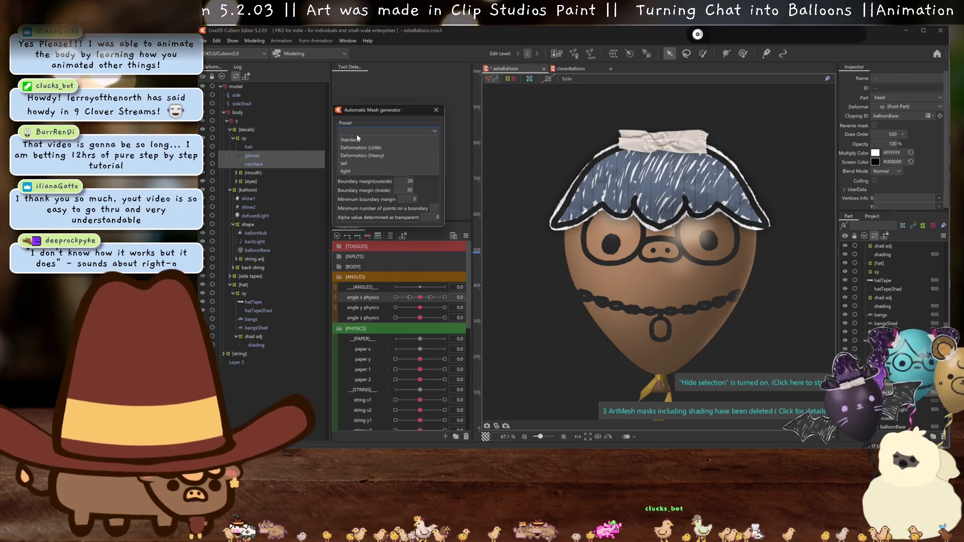
mouse_move(420, 297)
left_mouse_down()
mouse_move(428, 301)
mouse_move(411, 308)
left_mouse_up()
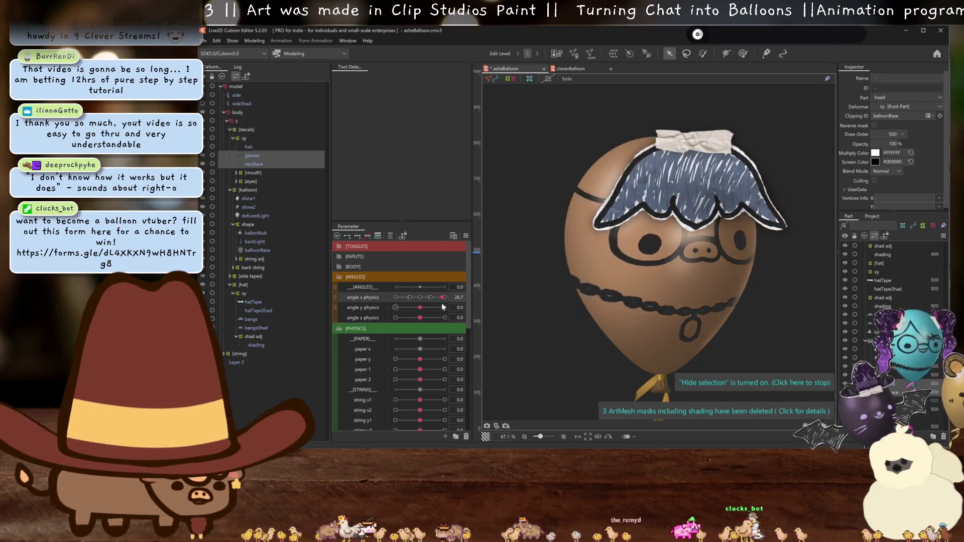
mouse_move(410, 307)
left_mouse_down()
mouse_move(477, 296)
mouse_move(443, 302)
mouse_move(438, 290)
left_mouse_up()
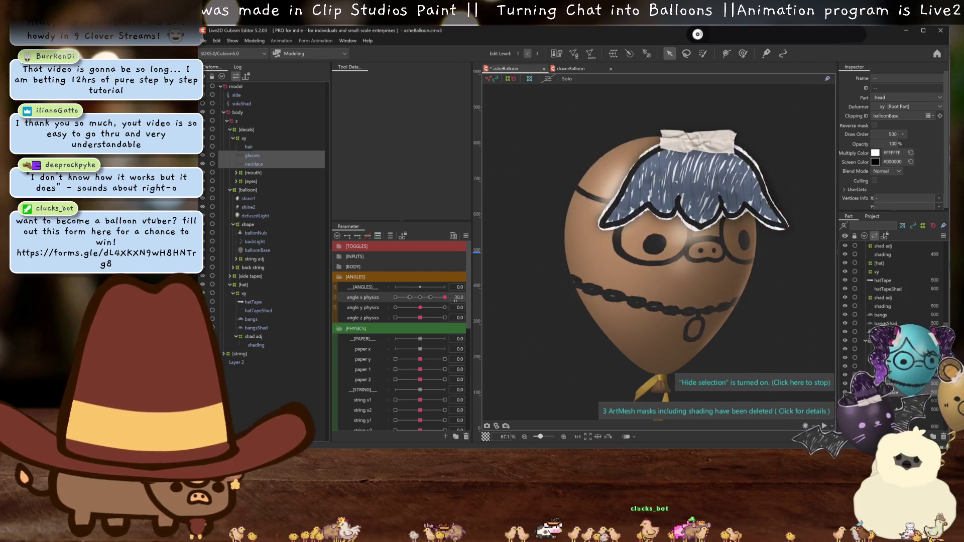
double_click(458, 298)
type("0")
key("Return")
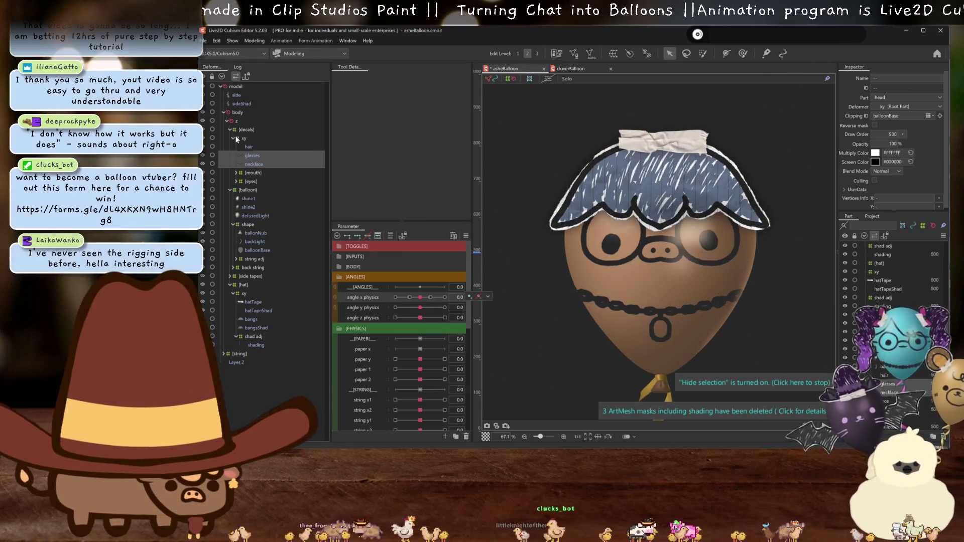
With Smooth All bezier, bend the xy warp's hair and hat tape for the -30 left turn.
left_click(246, 295)
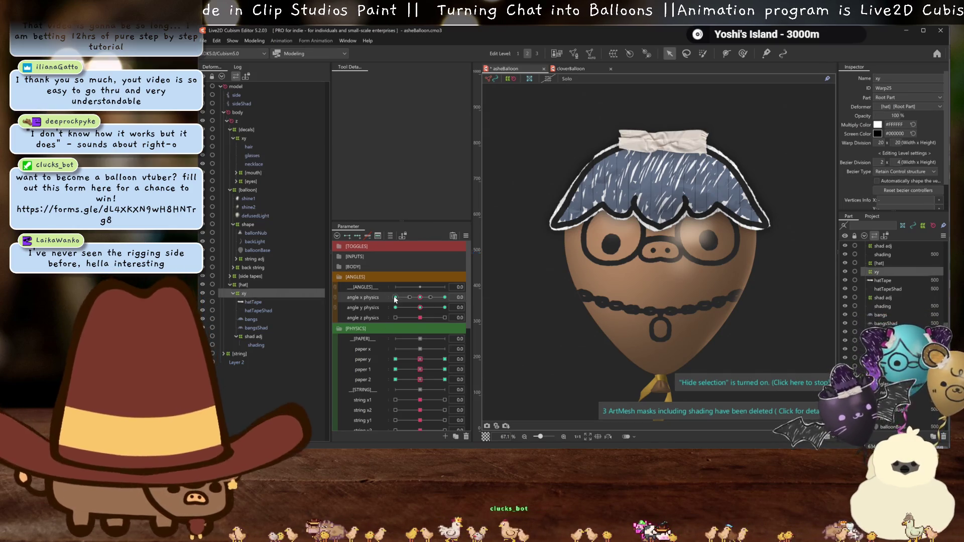
scroll(545, 220, "up", 3)
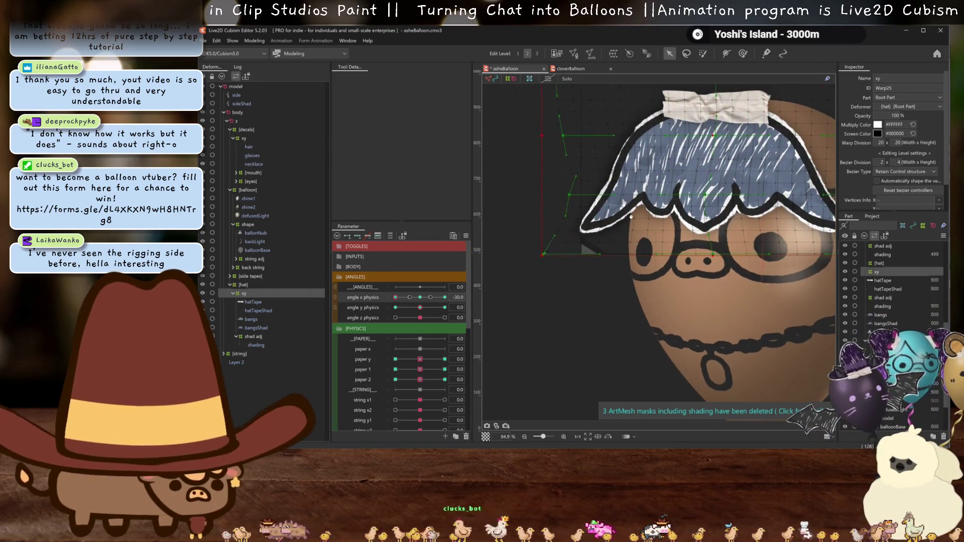
left_click_drag(544, 220, 628, 217)
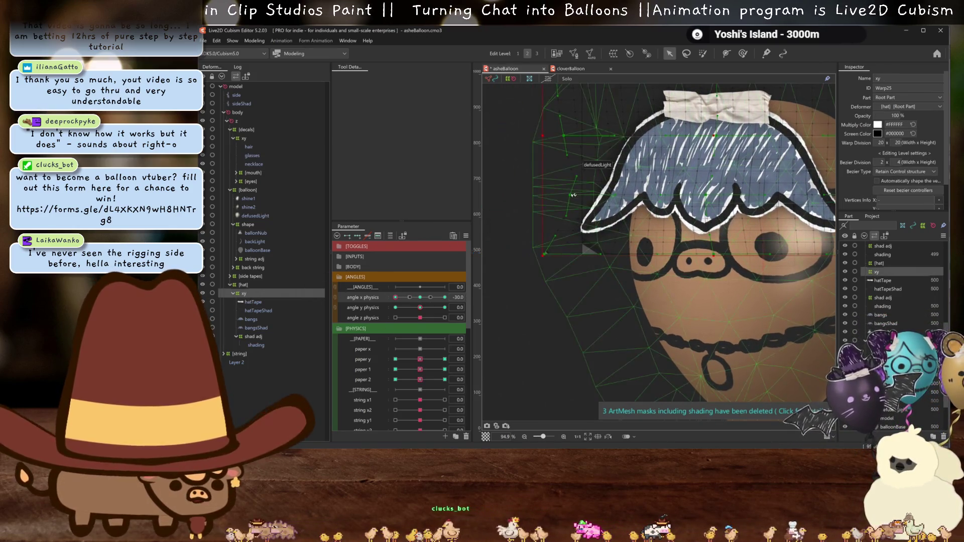
left_click(909, 173)
left_click(900, 203)
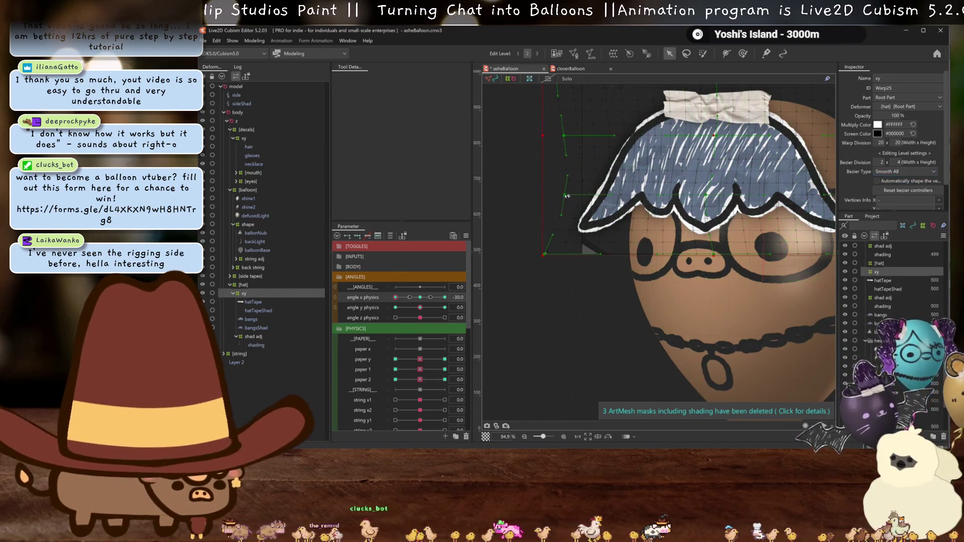
left_click_drag(547, 255, 577, 261)
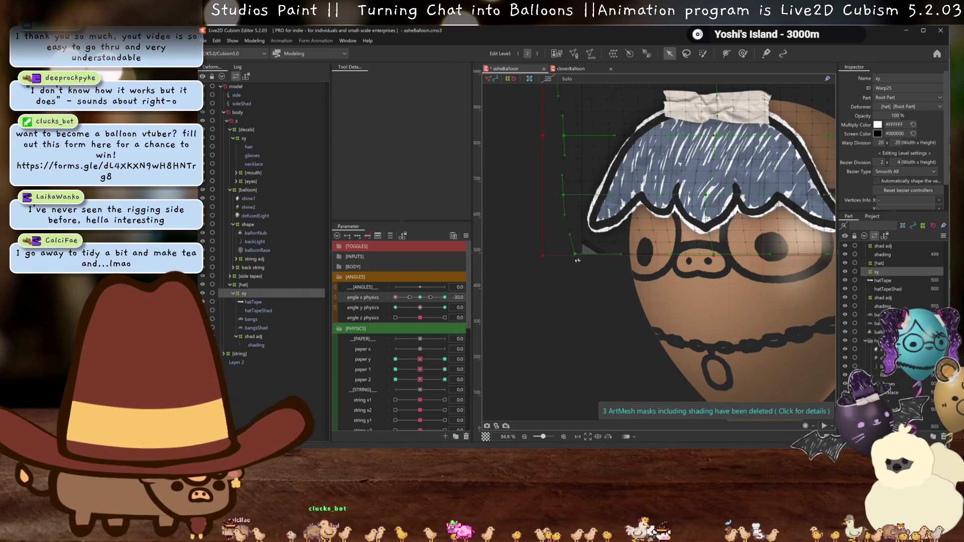
key("ctrl+z")
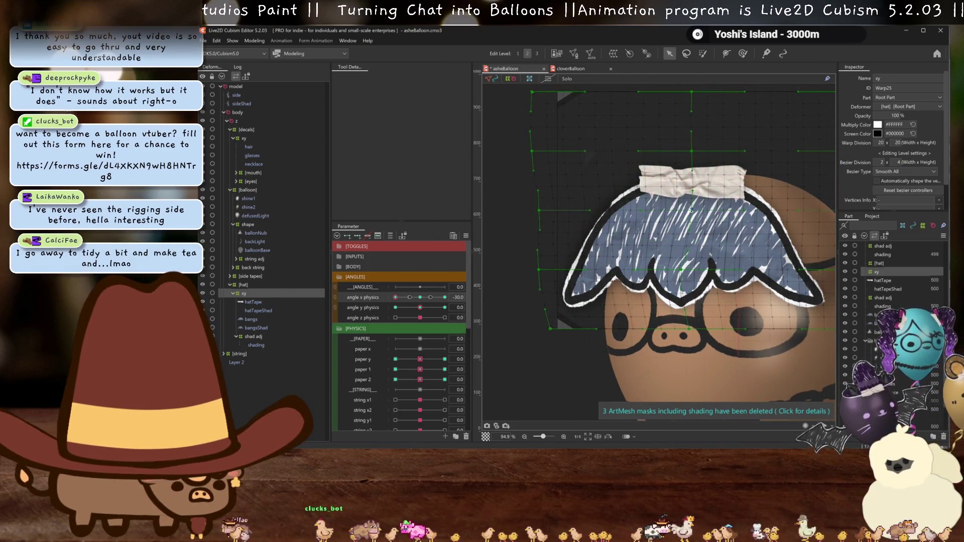
left_click_drag(694, 211, 693, 153)
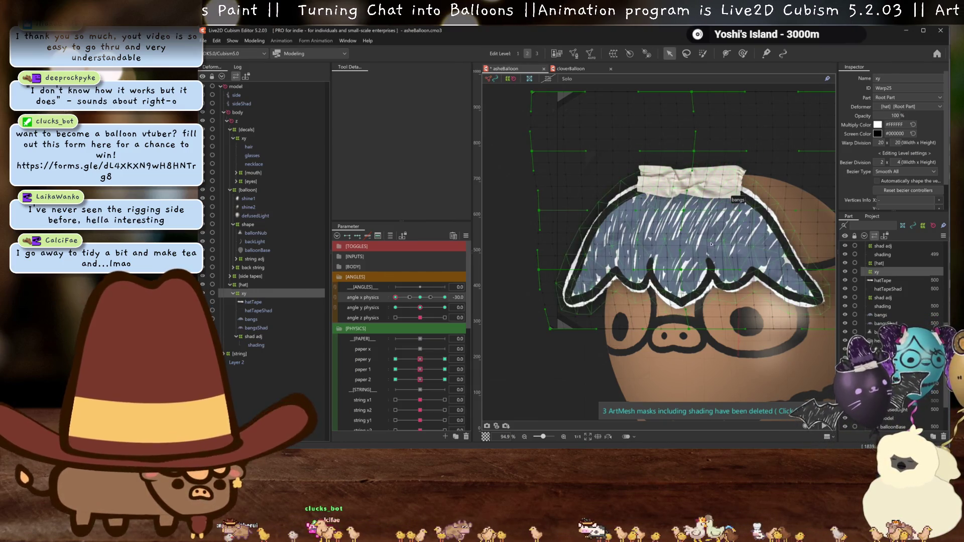
scroll(711, 244, "down", 1)
scroll(711, 244, "down", 1)
key("ctrl+h")
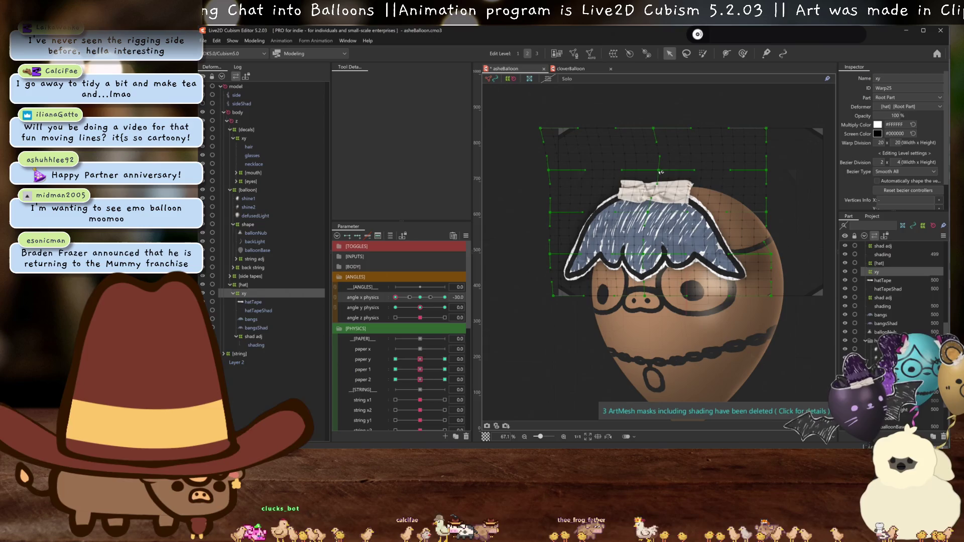
Nudge the warp's top rightward and scrub angle x physics to check the motion back at -30.
left_click_drag(660, 131, 671, 132)
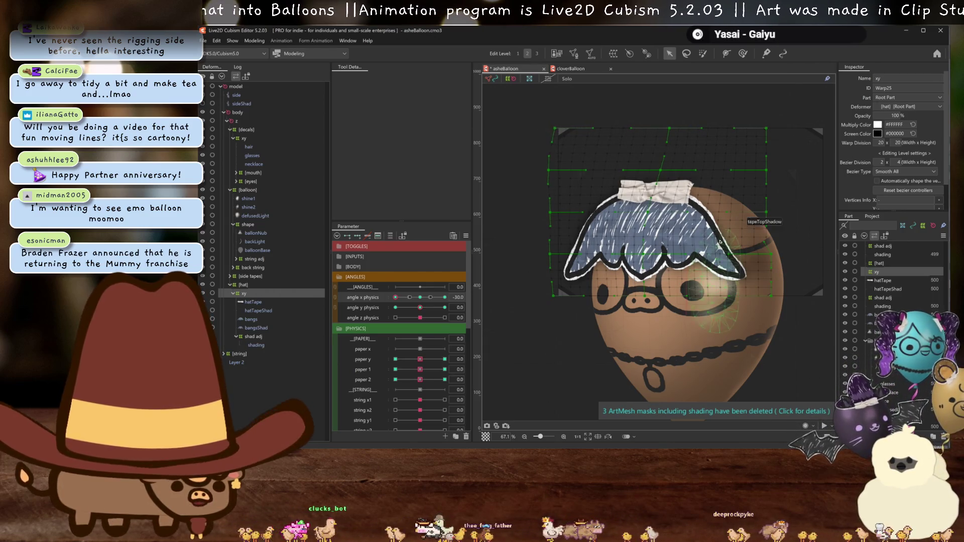
key("ctrl+h")
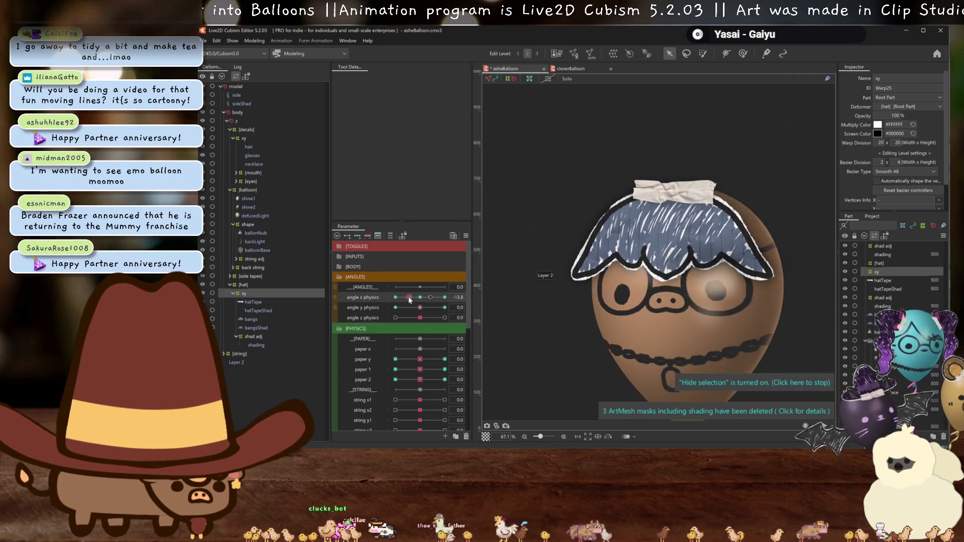
mouse_move(393, 299)
left_mouse_down()
mouse_move(413, 296)
mouse_move(351, 296)
left_mouse_up()
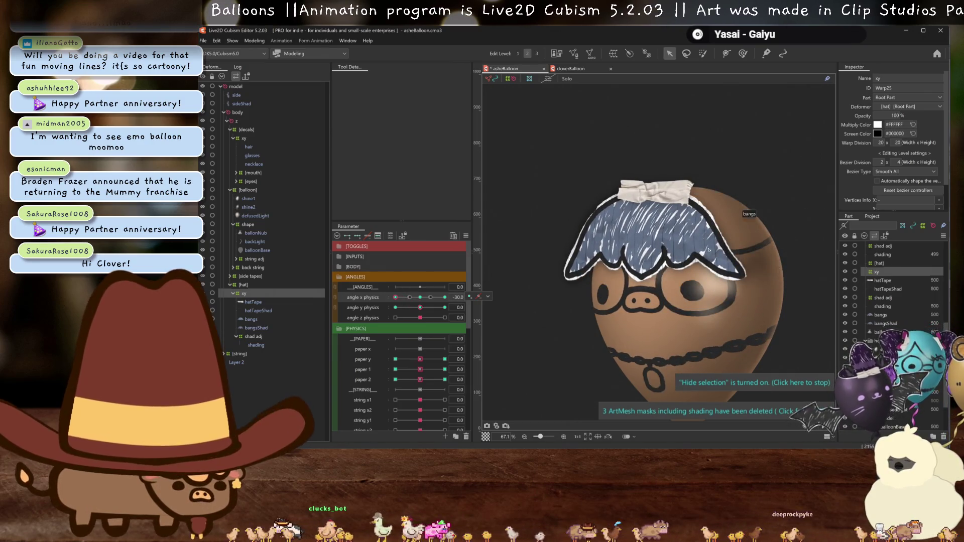
key("ctrl+h")
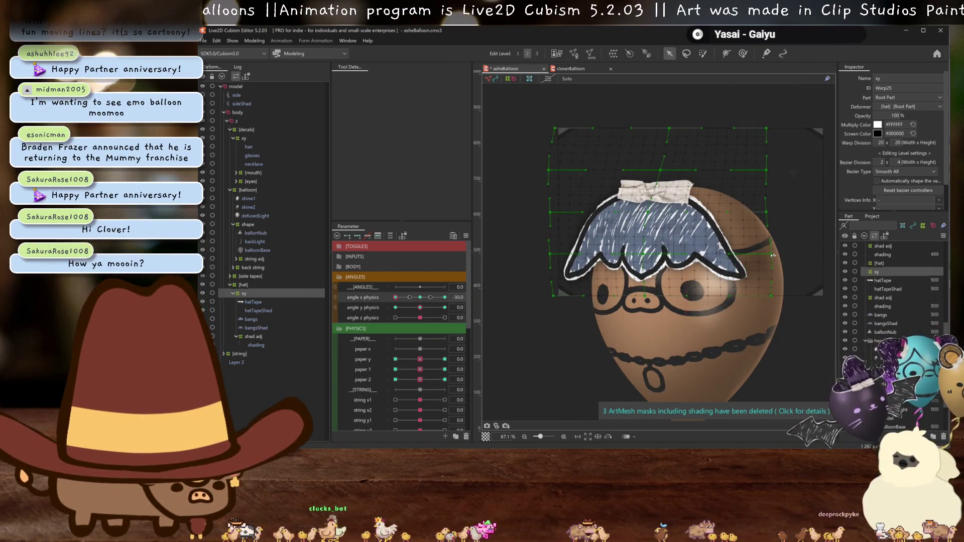
key("ctrl+h")
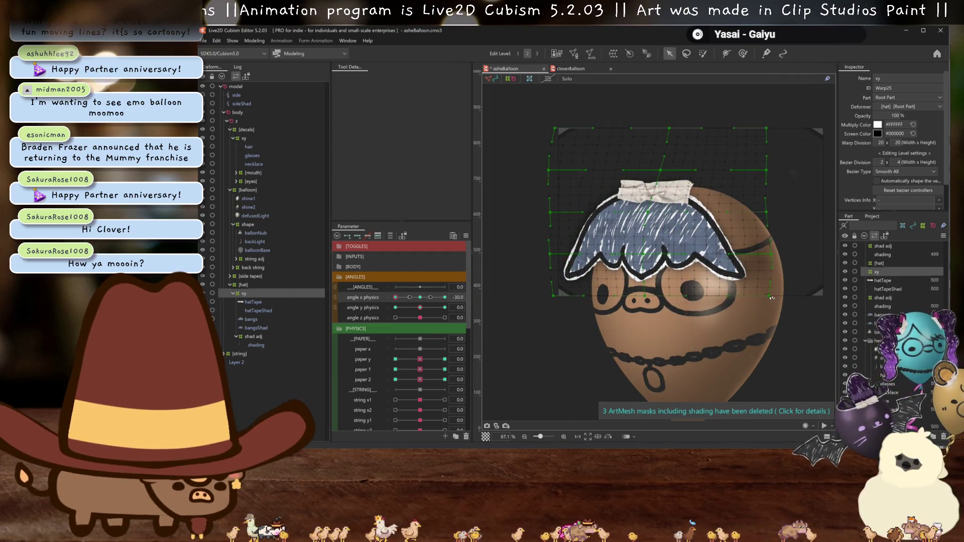
key("ctrl+h")
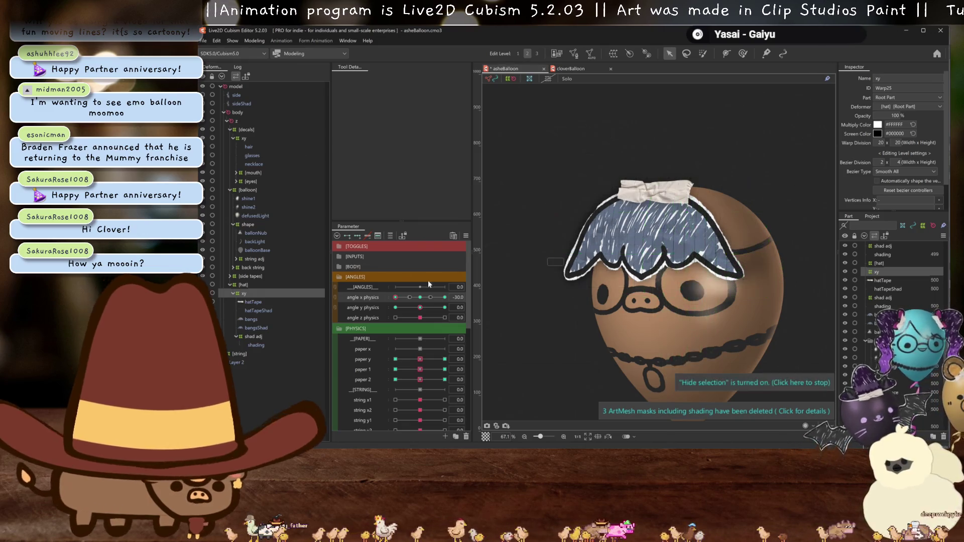
left_click(423, 298)
mouse_move(422, 298)
left_mouse_down()
mouse_move(377, 301)
mouse_move(394, 298)
left_mouse_up()
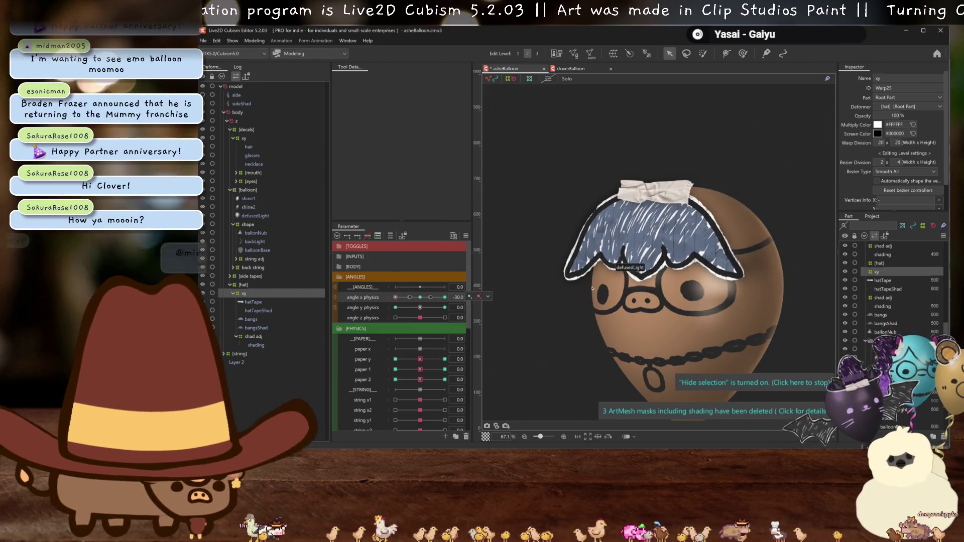
Mirror the left-turn pose horizontally onto angle x 30, then set angle y physics to -30.
left_click(610, 298)
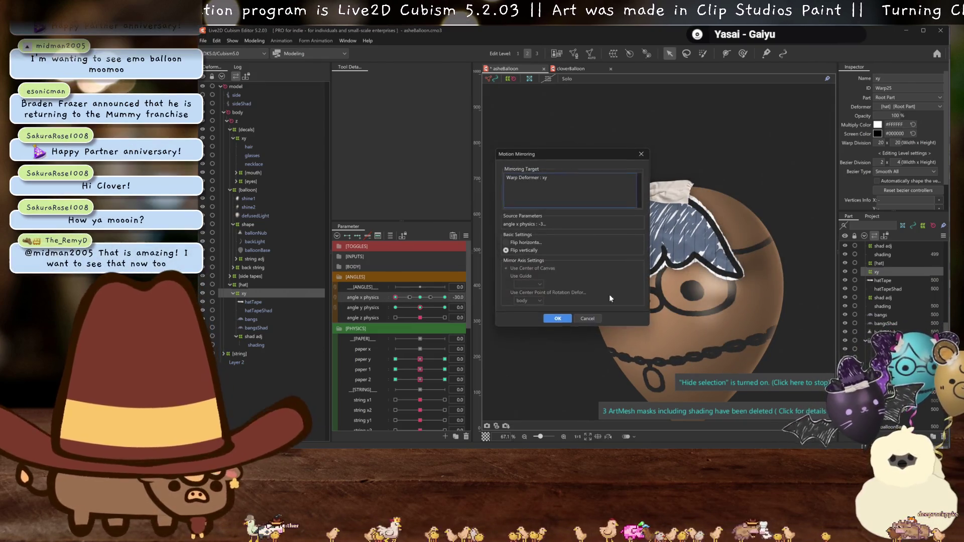
left_click(556, 320)
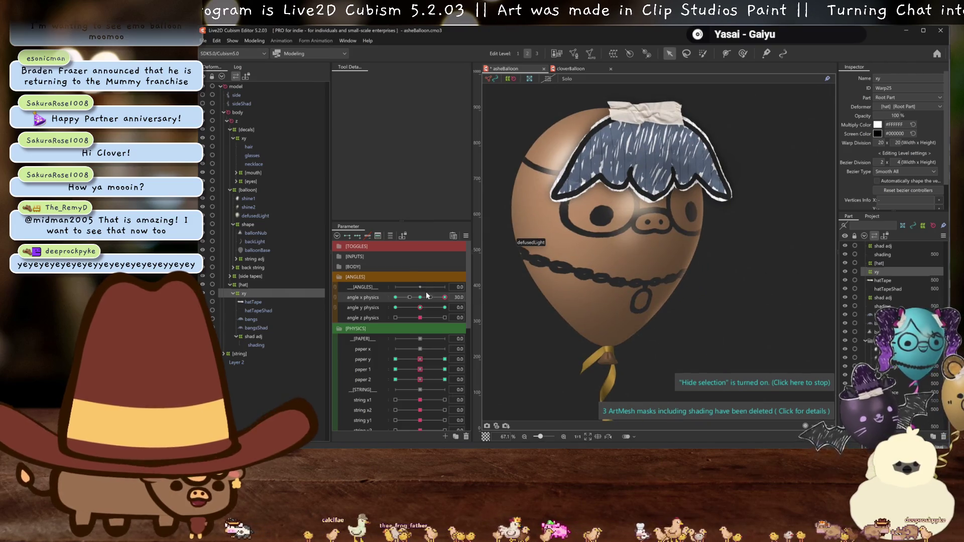
left_click(445, 308)
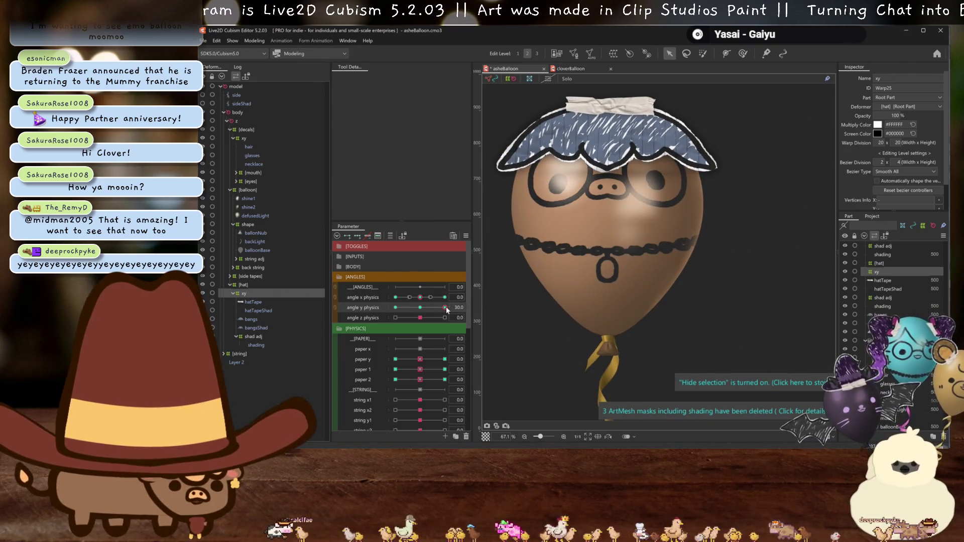
left_click_drag(446, 309, 392, 309)
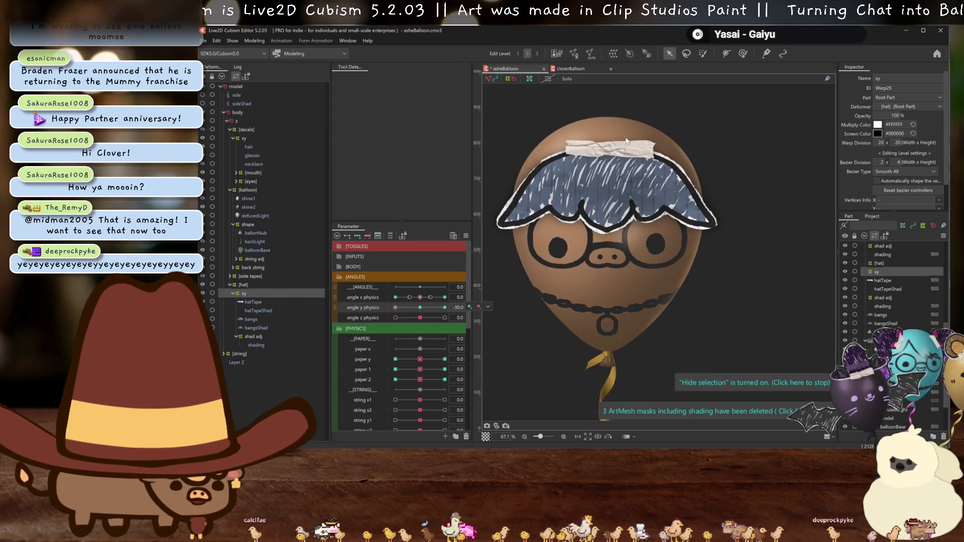
Reselect the xy warp deformer and add keyforms on angle y physics.
left_click(659, 159)
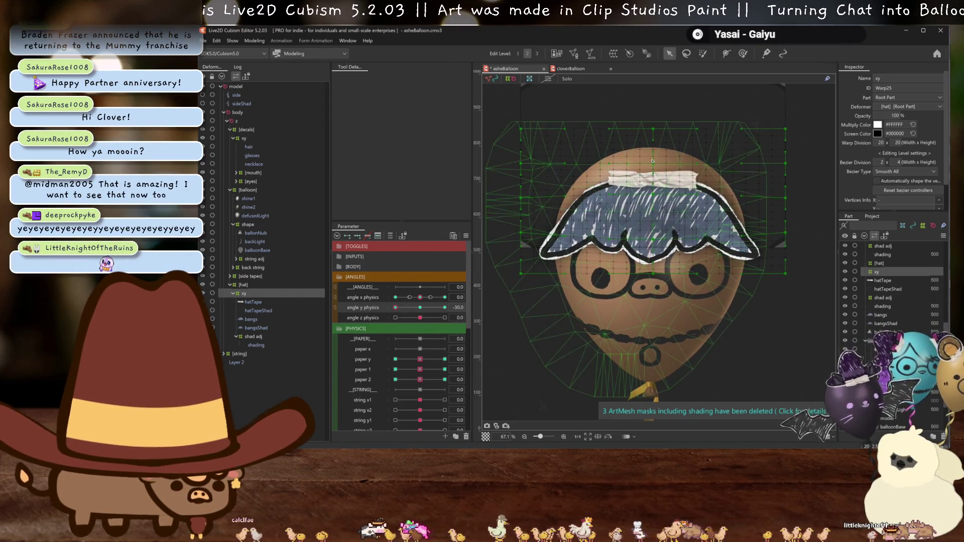
left_click(655, 165)
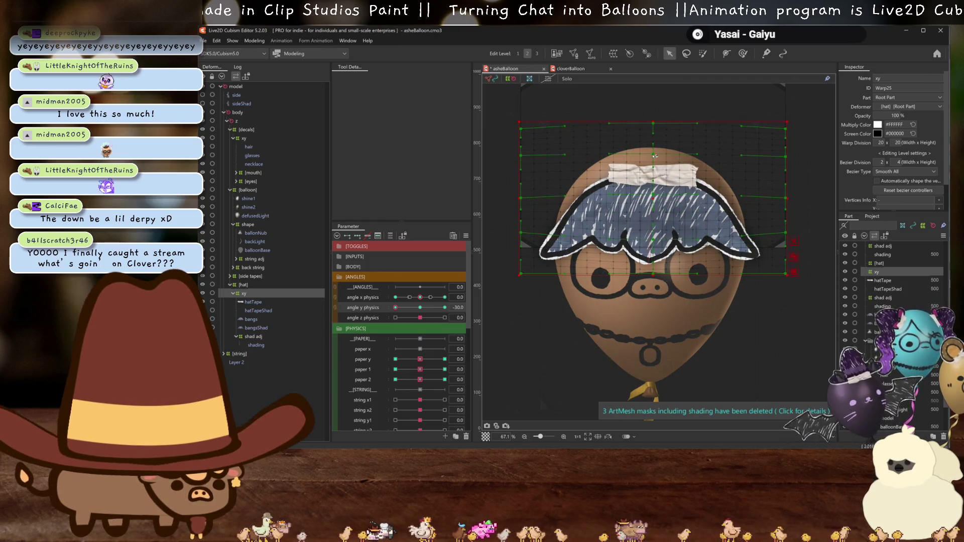
key("ctrl+h")
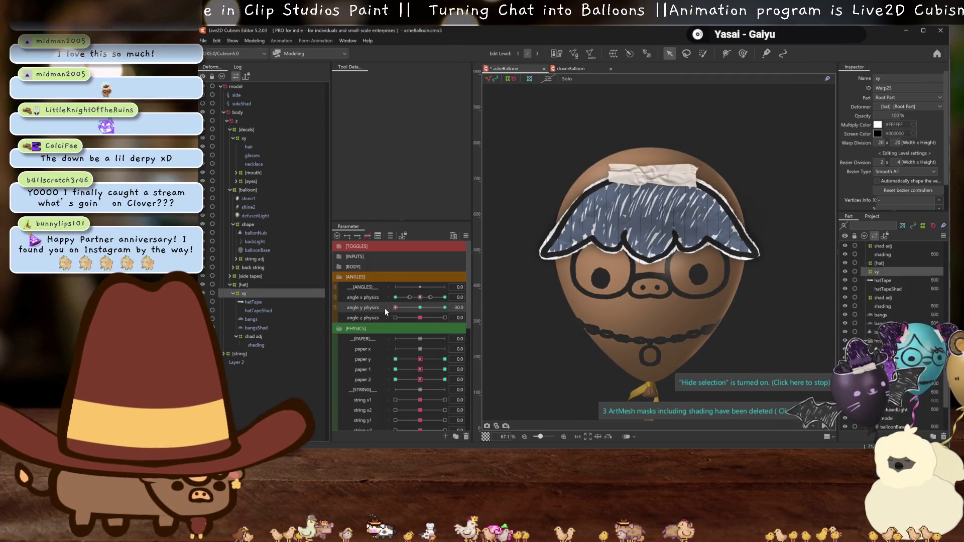
left_click(385, 308)
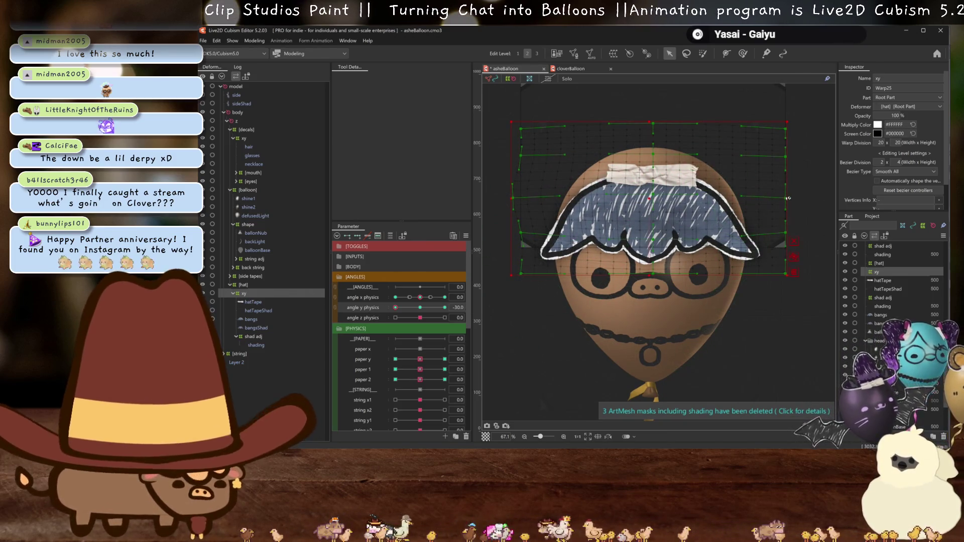
Preview the angle y tilt and start a temporary deformation at -30.
key("ctrl+h")
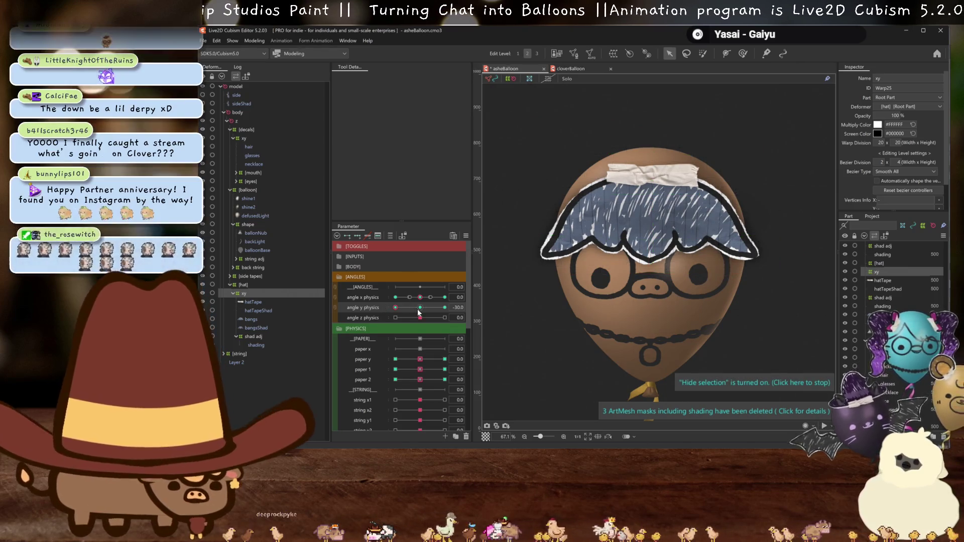
mouse_move(395, 307)
left_mouse_down()
mouse_move(411, 309)
mouse_move(381, 309)
left_mouse_up()
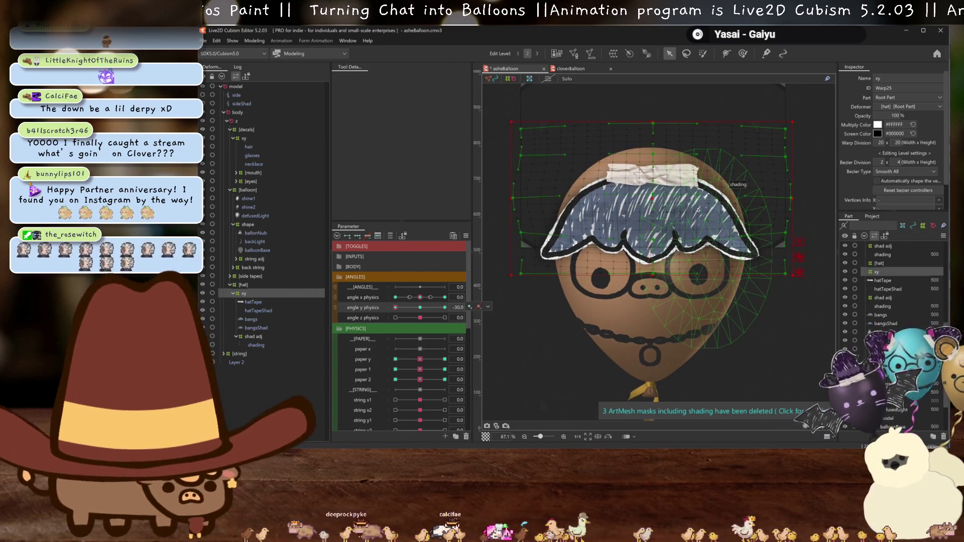
key("t")
Perspective-deform the hat warp at angle Y physics -30, pulling its top corners outward, and preview the tilt.
left_click(407, 79)
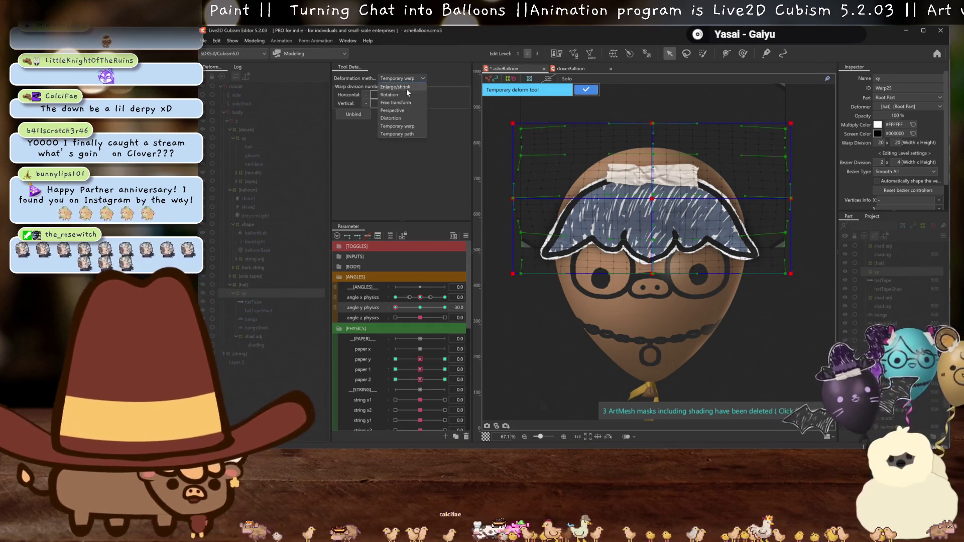
left_click(403, 110)
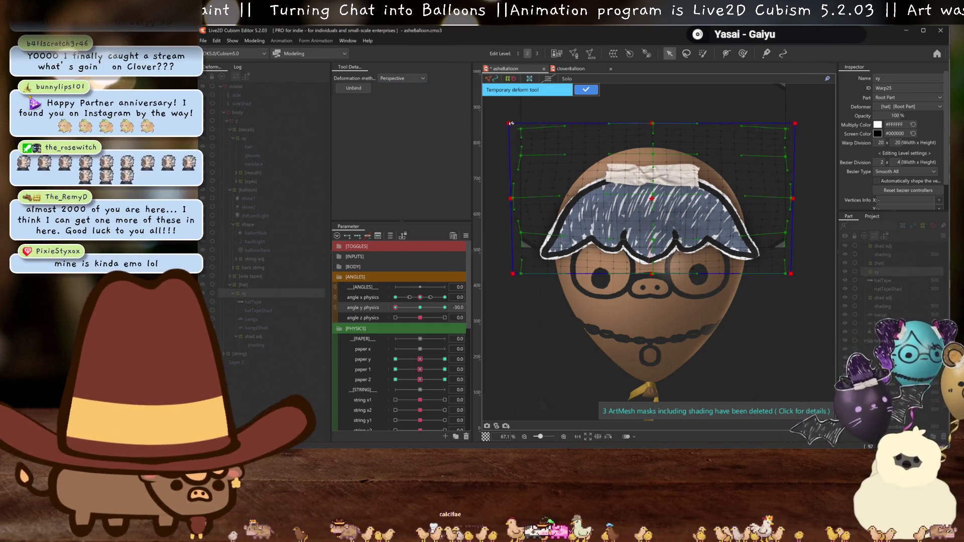
left_click_drag(511, 122, 506, 123)
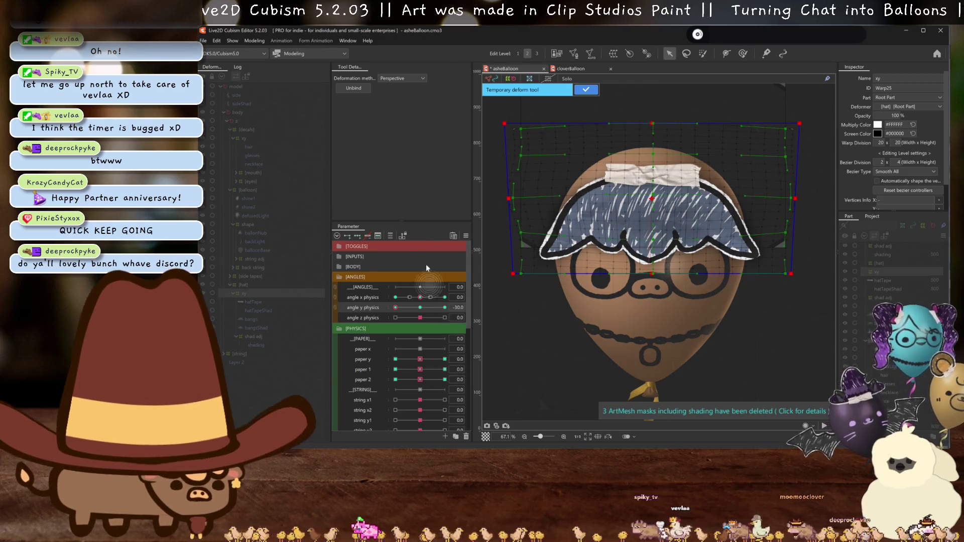
left_click_drag(421, 314, 386, 317)
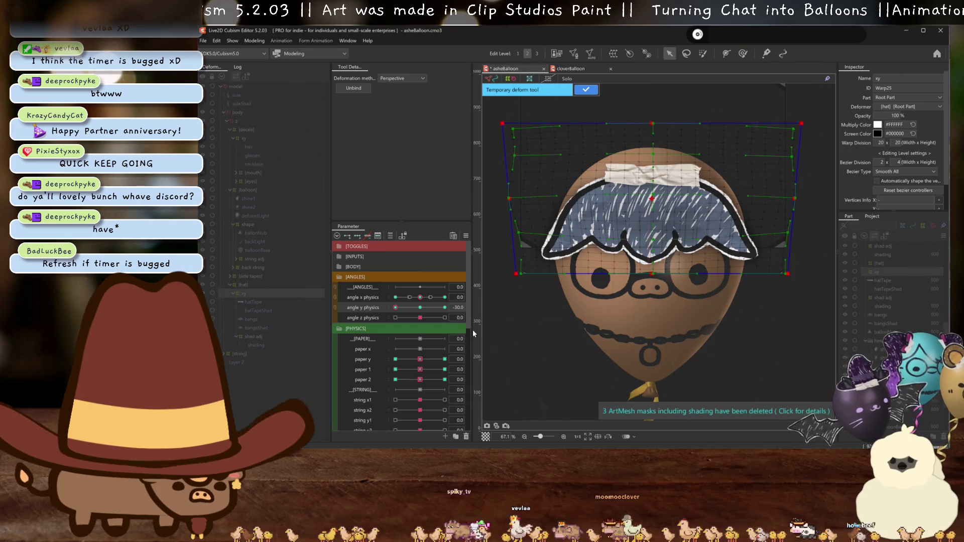
left_click_drag(420, 311, 379, 318)
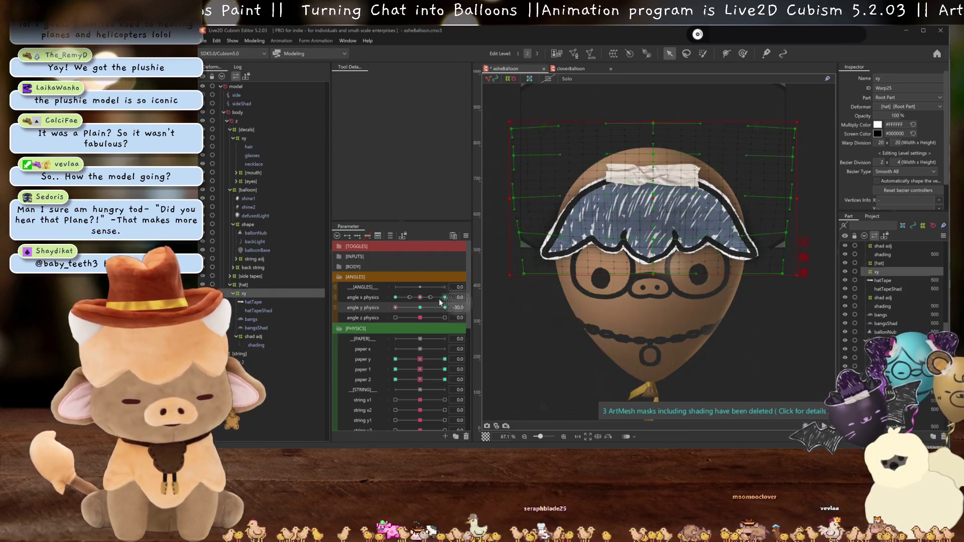
Scrub angle Y physics between 0 and -30 with the deformer grid hidden to inspect the tilted hat and bangs.
key("ctrl+h")
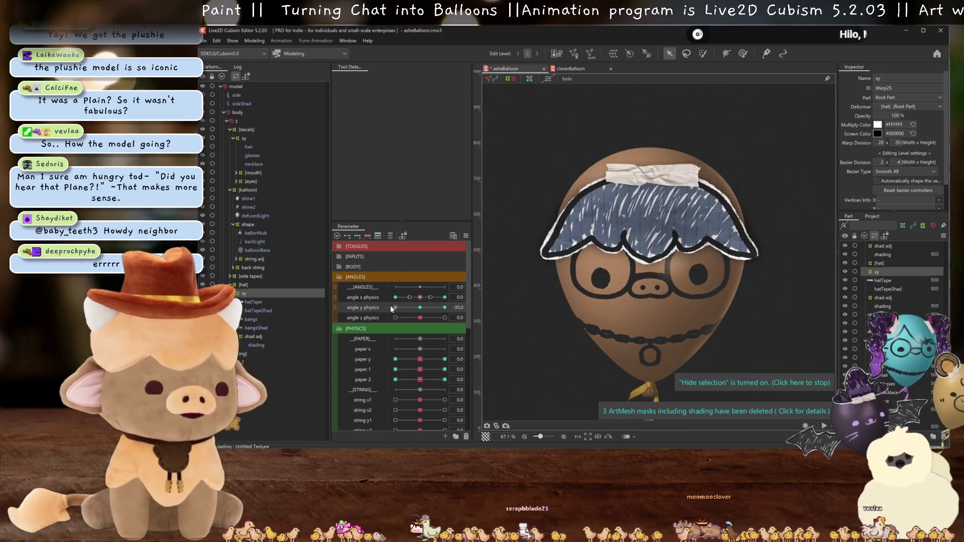
left_click_drag(416, 304, 394, 307)
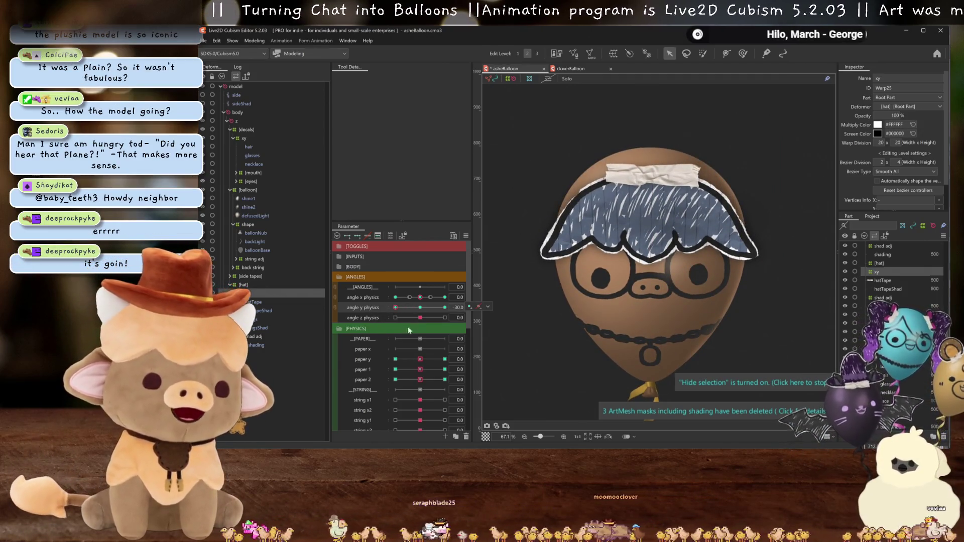
left_click(420, 308)
left_click_drag(421, 307, 381, 310)
key("ctrl+h")
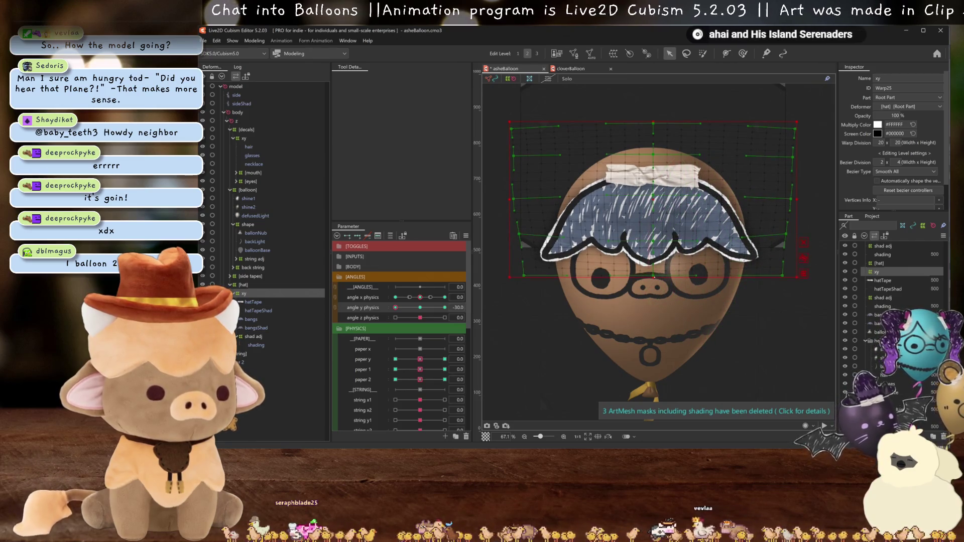
left_click(405, 306)
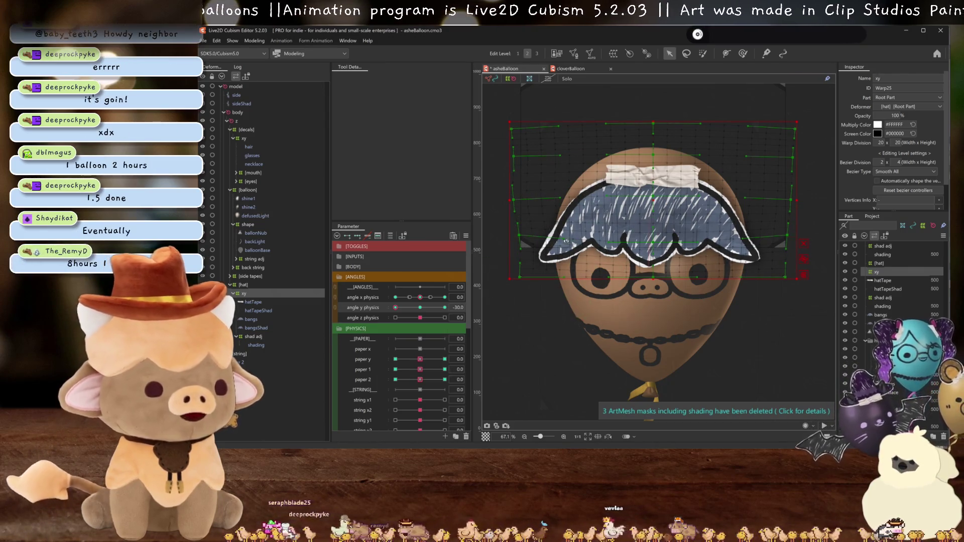
key("ctrl+h")
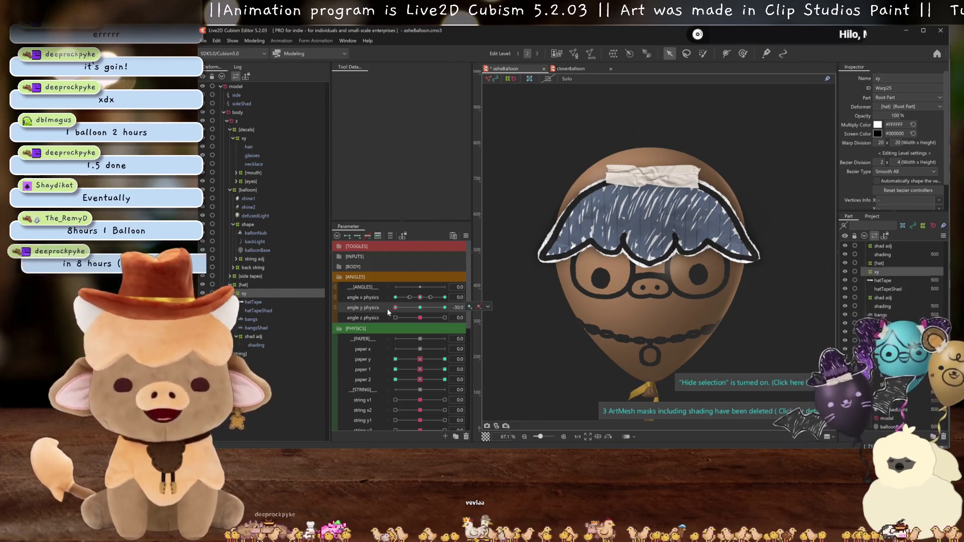
mouse_move(452, 307)
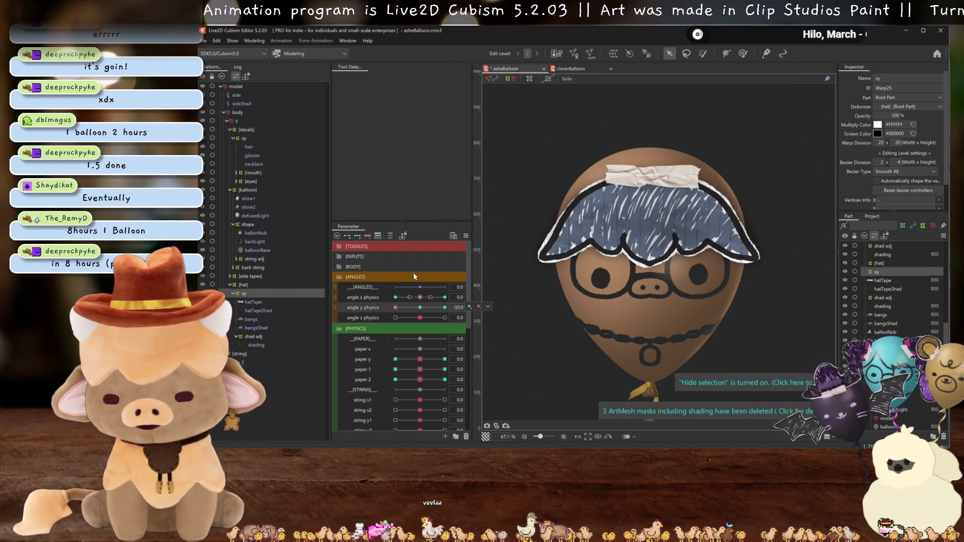
Check the hat warp at angle Y physics +30 with the grid hidden, then reset it to 0.
left_click_drag(391, 311, 468, 308)
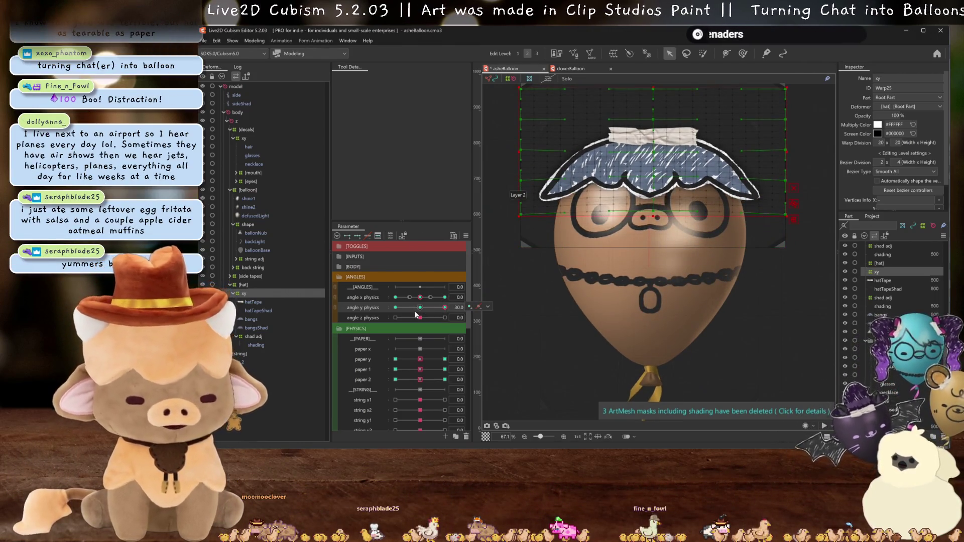
key("ctrl+h")
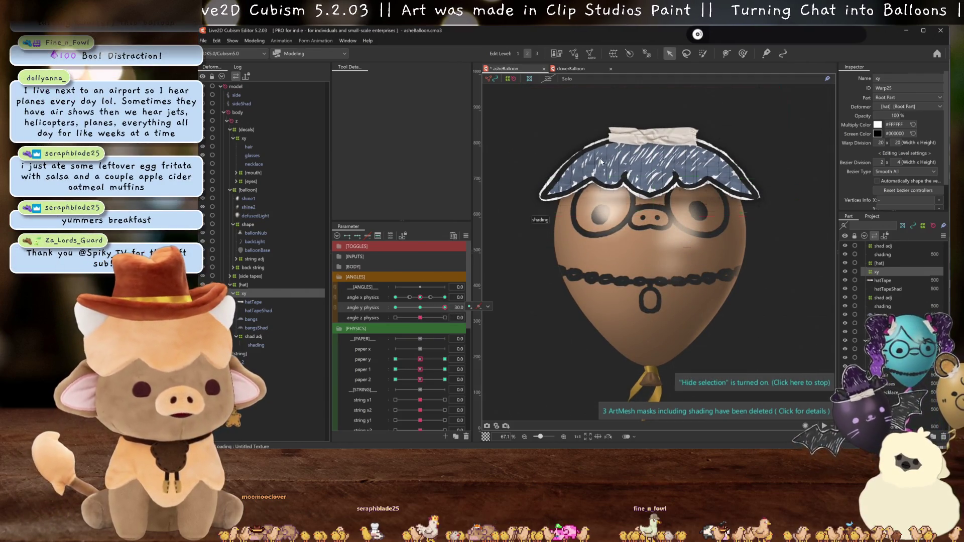
key("ctrl+h")
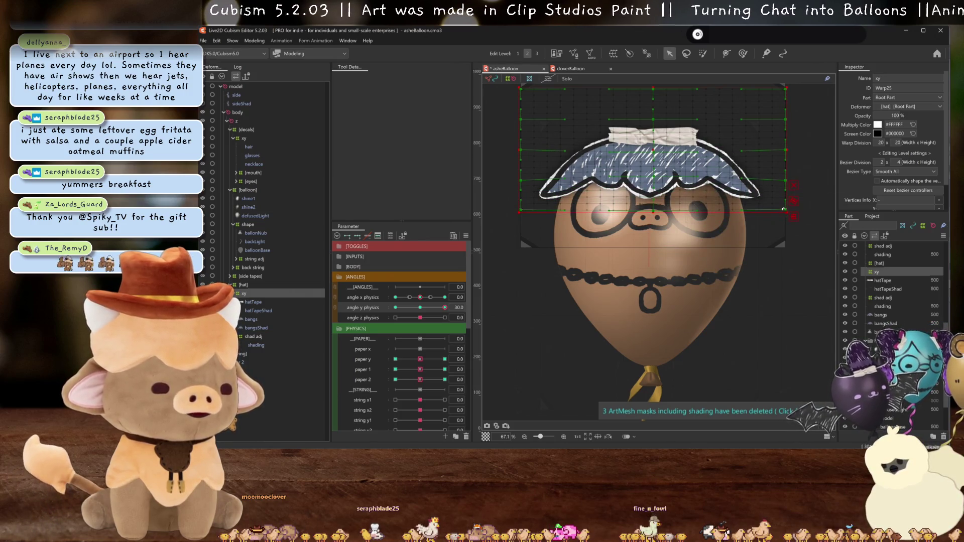
left_click(425, 307)
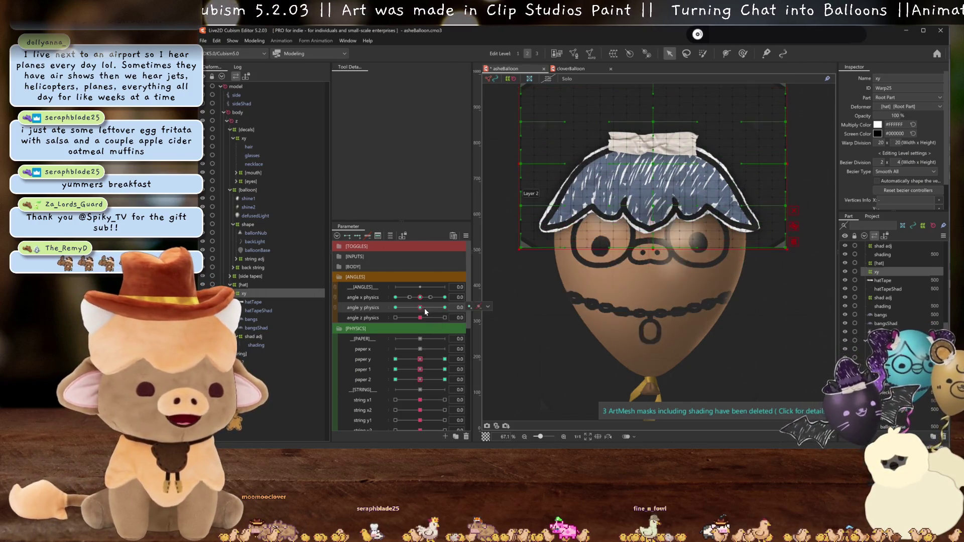
left_click(465, 235)
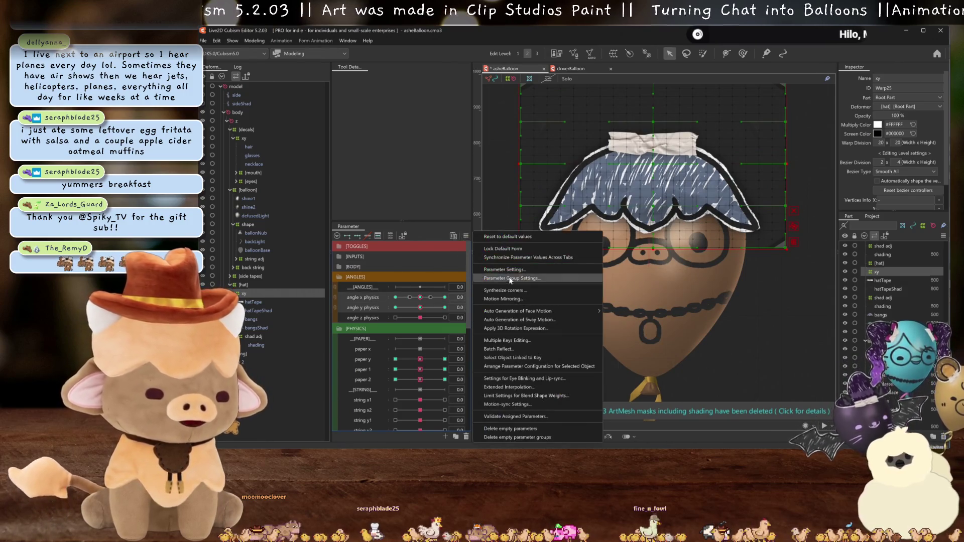
Synthesize corner keyforms for the angle X/Y physics parameters and preview the combined poses.
left_click(531, 290)
left_click(554, 317)
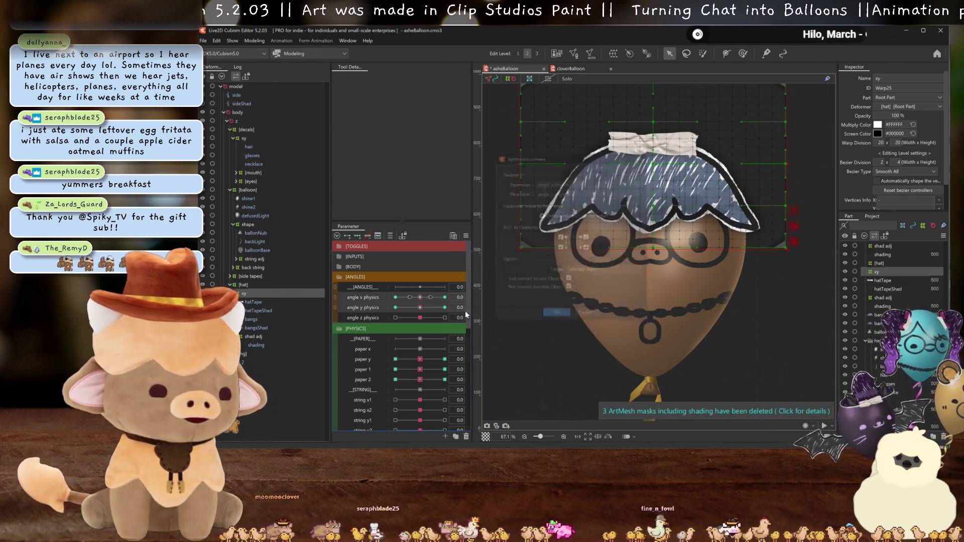
left_click(444, 297)
key("ctrl+h")
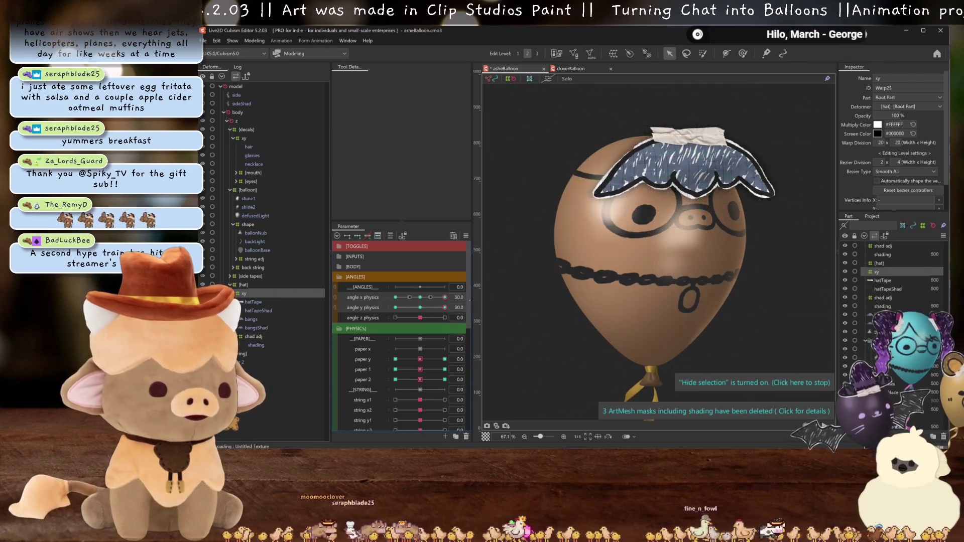
left_click(395, 308)
left_click(444, 308)
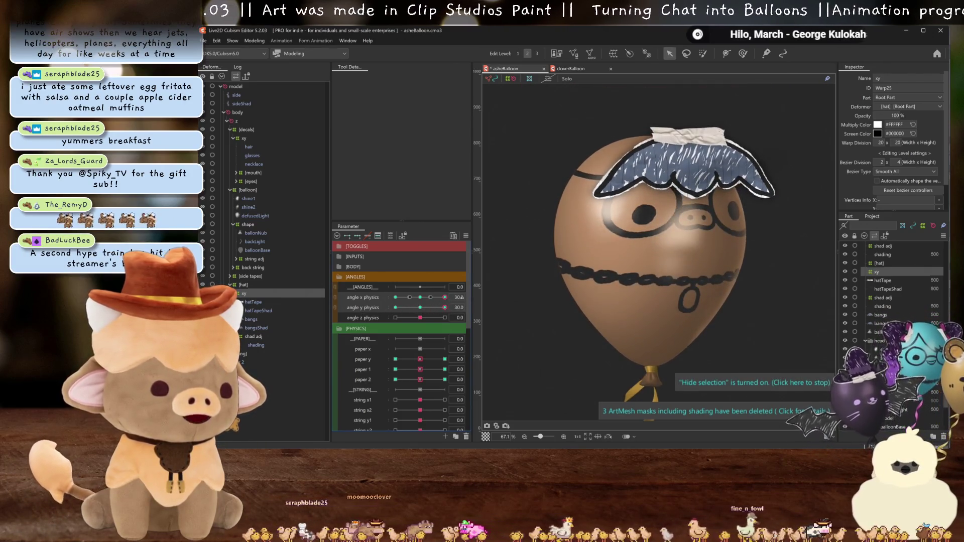
left_click(703, 114)
left_click_drag(429, 302, 515, 304)
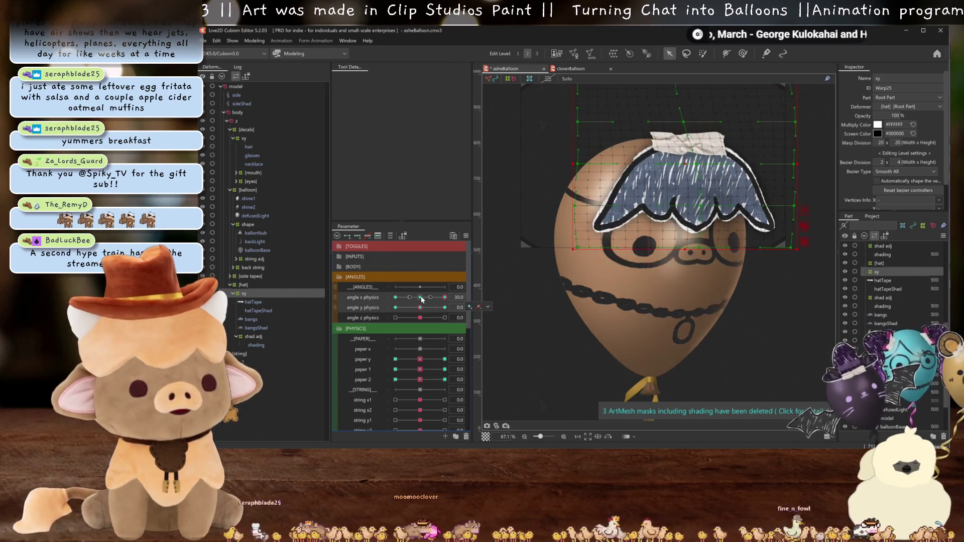
Perspective-skew the top of the hat leftward at the angle X 30 / Y 30 corner and apply the deform.
double_click(672, 129)
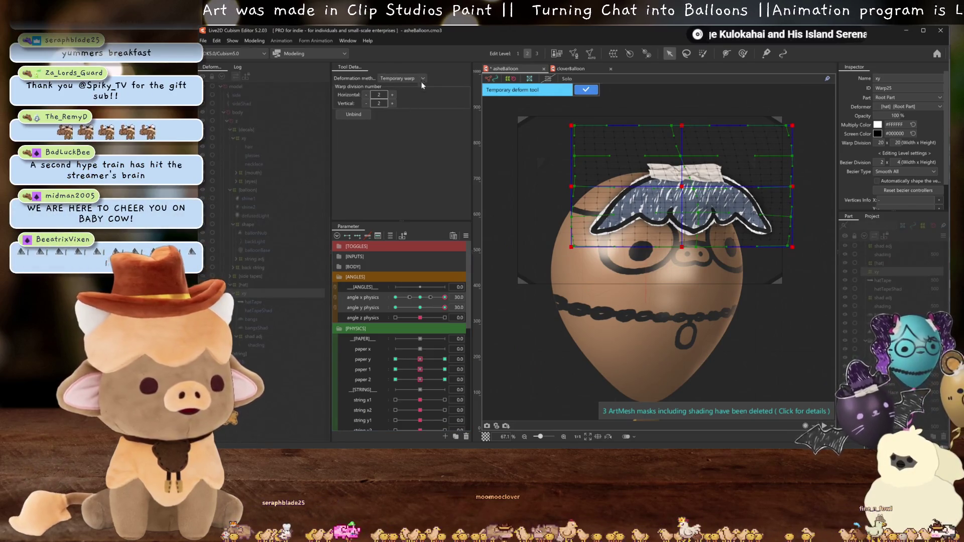
left_click(403, 78)
left_click(399, 112)
left_click_drag(679, 129, 664, 127)
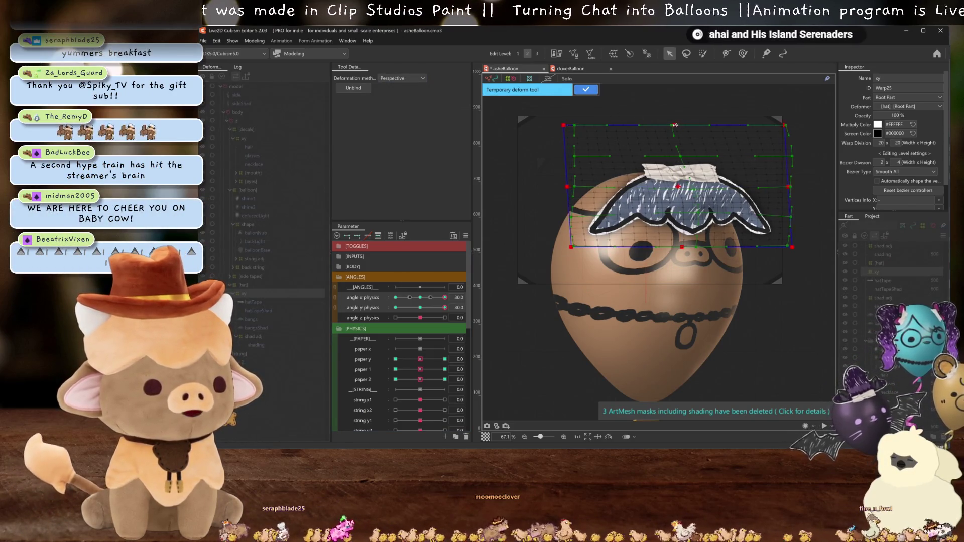
key("ctrl+h")
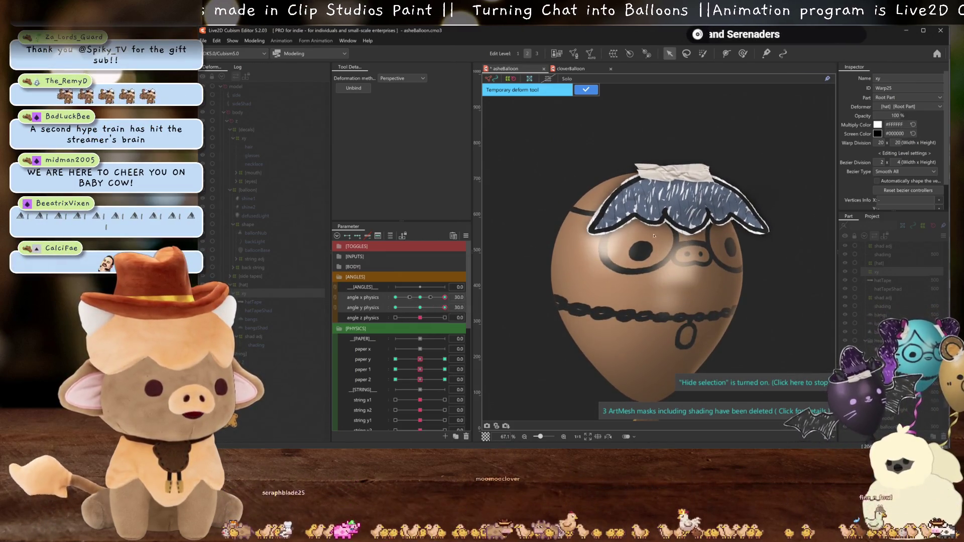
key("ctrl+h")
key("Return")
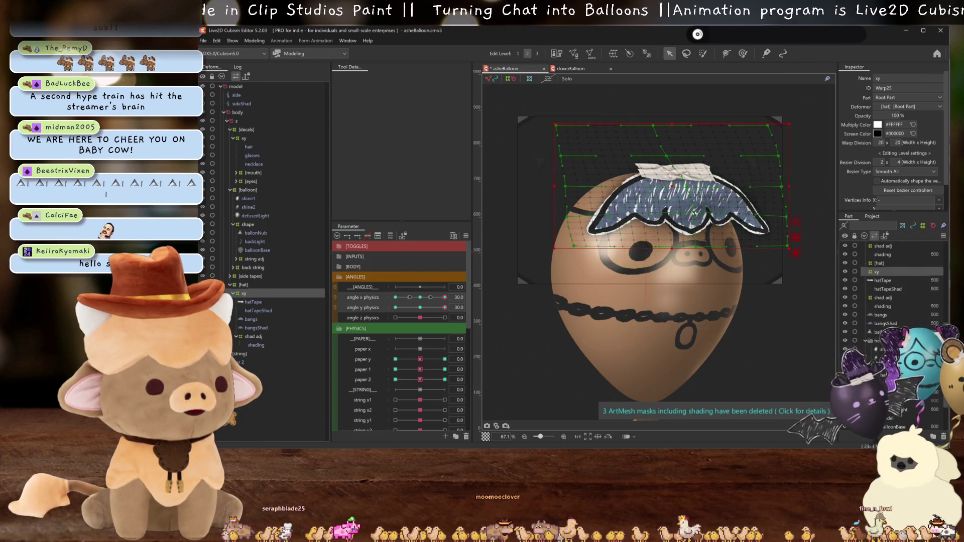
Preview the balloon through several head angles, ending at angle X 30 / Y -30.
key("ctrl+h")
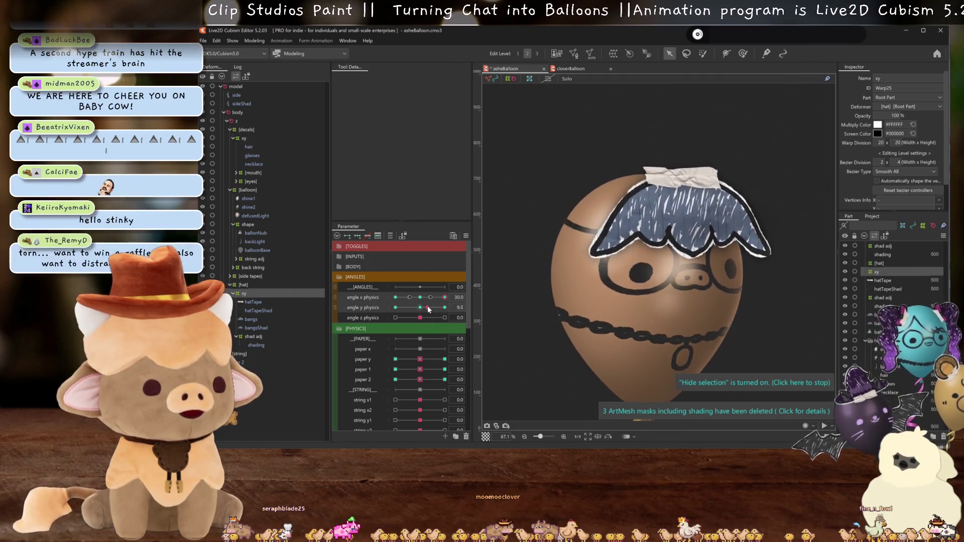
mouse_move(445, 298)
left_mouse_down()
mouse_move(403, 296)
mouse_move(445, 297)
left_mouse_up()
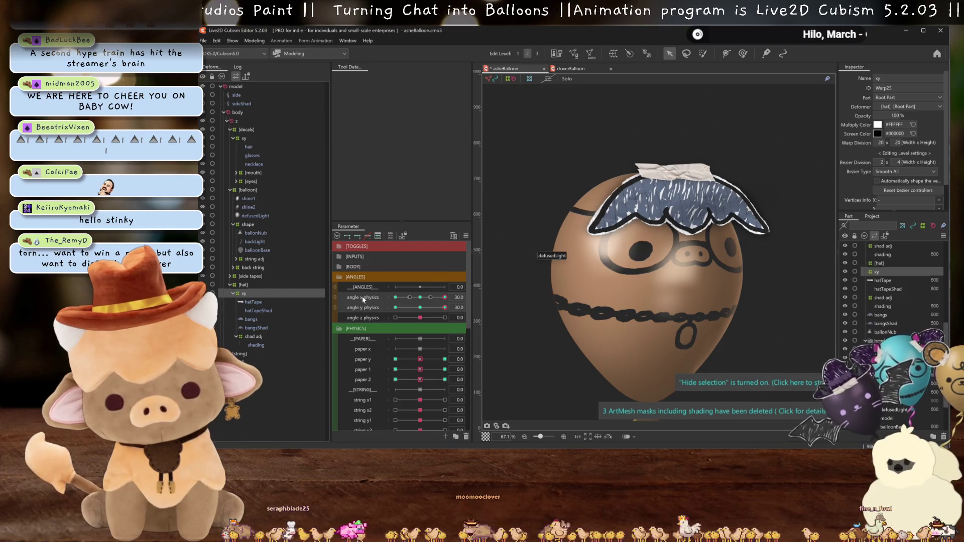
left_click(547, 319)
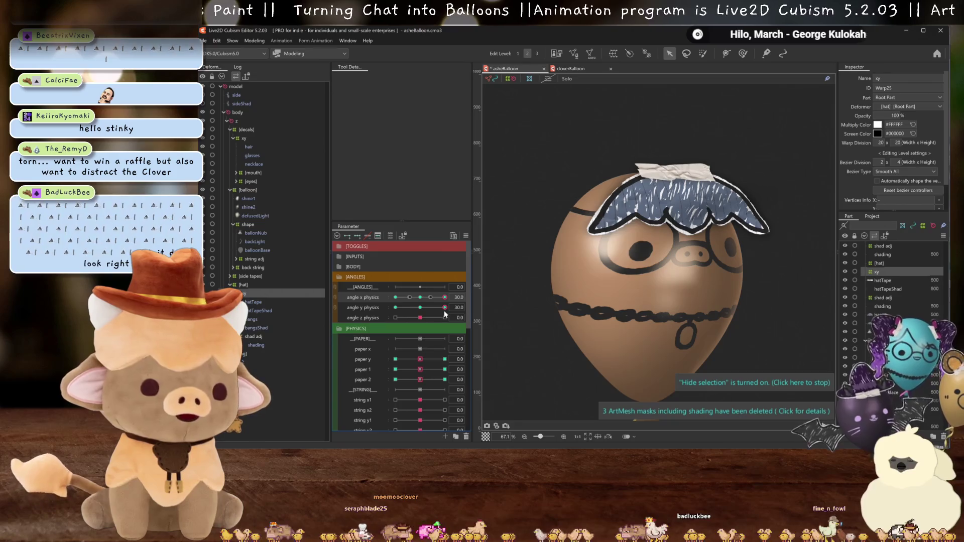
left_click_drag(445, 309, 441, 309)
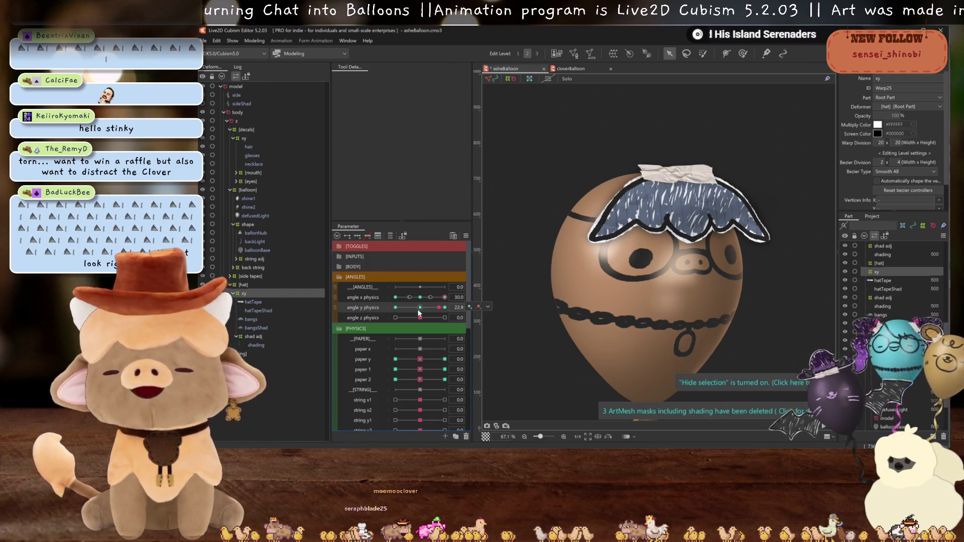
mouse_move(455, 306)
left_mouse_down()
mouse_move(467, 292)
mouse_move(320, 291)
left_mouse_up()
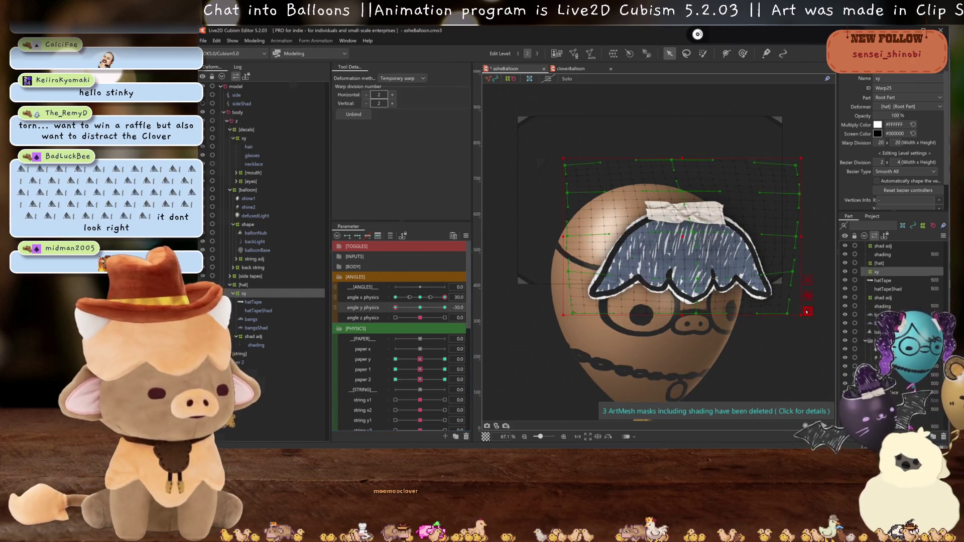
Perspective-shift the top of the hat rightward at angle X 30 / Y -30 and preview the motion.
key("t")
left_click(407, 108)
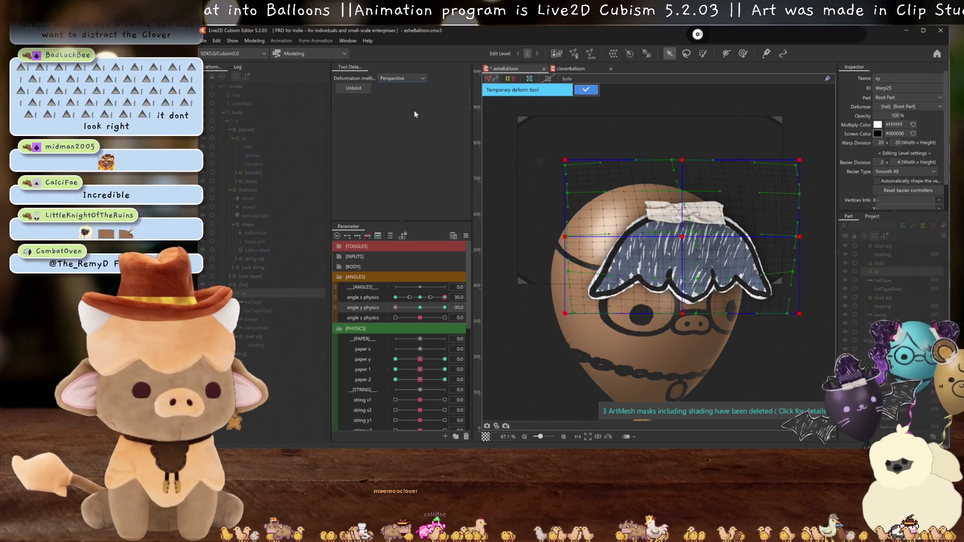
left_click_drag(681, 159, 687, 160)
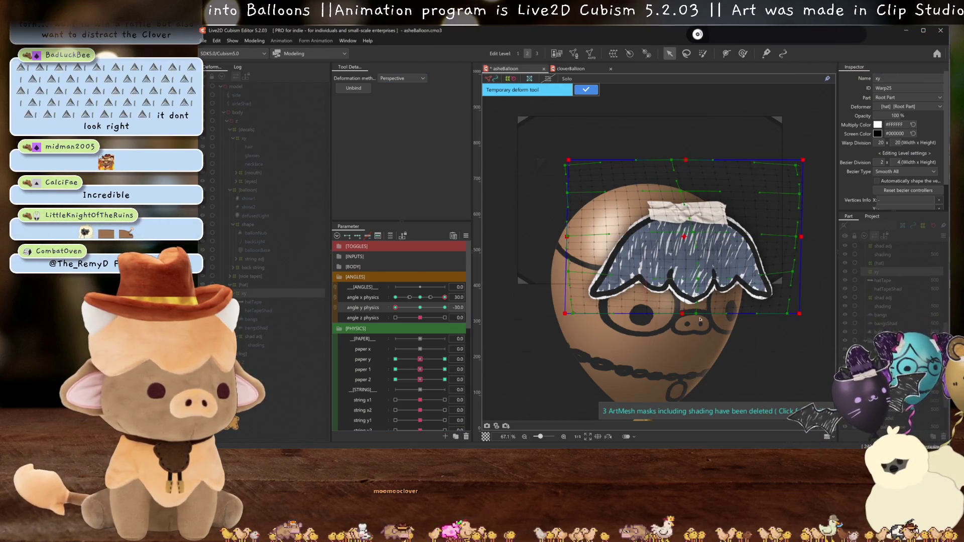
key("ctrl+h")
left_click_drag(396, 308, 562, 261)
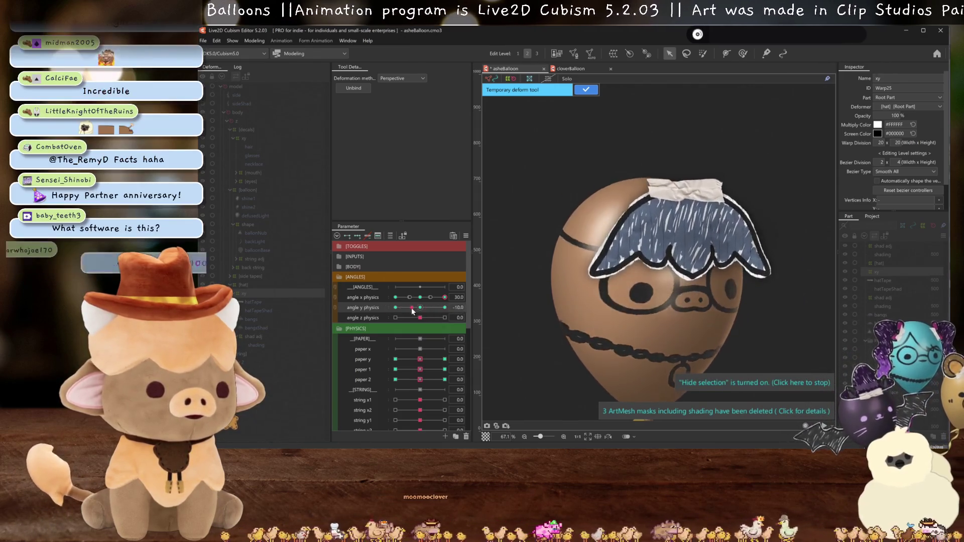
Review the pose up to angle Y 30 with the grid hidden, then commit the temporary deform.
key("ctrl+h")
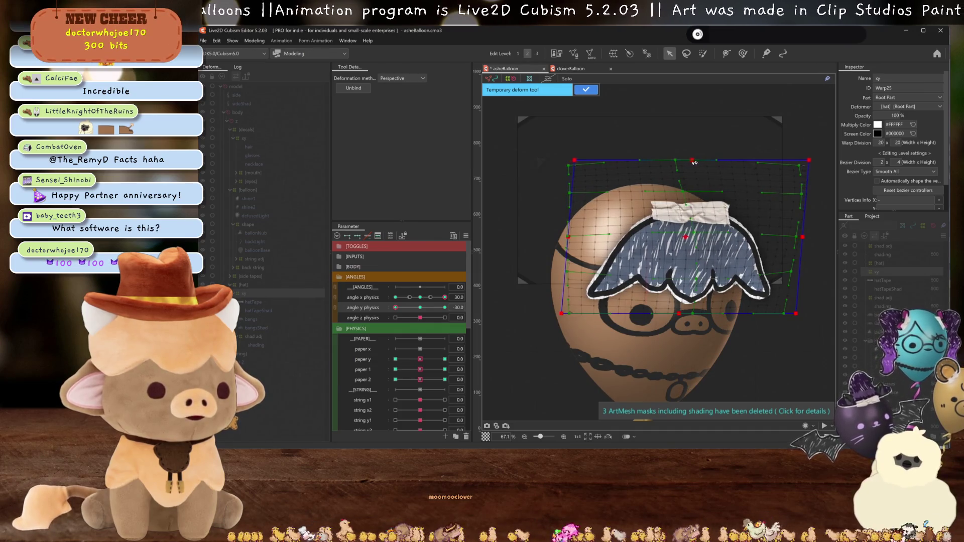
key("ctrl+h")
mouse_move(396, 307)
left_mouse_down()
mouse_move(475, 311)
mouse_move(390, 315)
left_mouse_up()
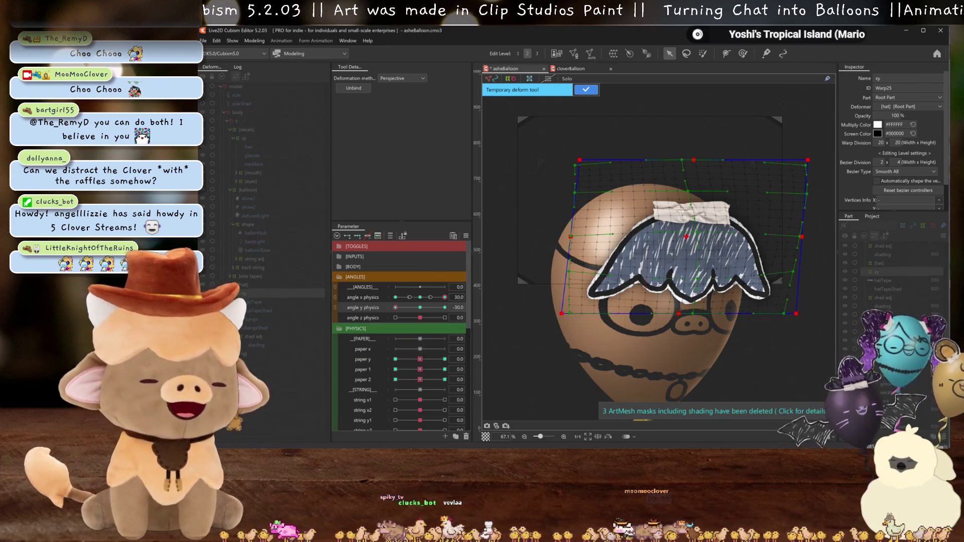
key("ctrl+h")
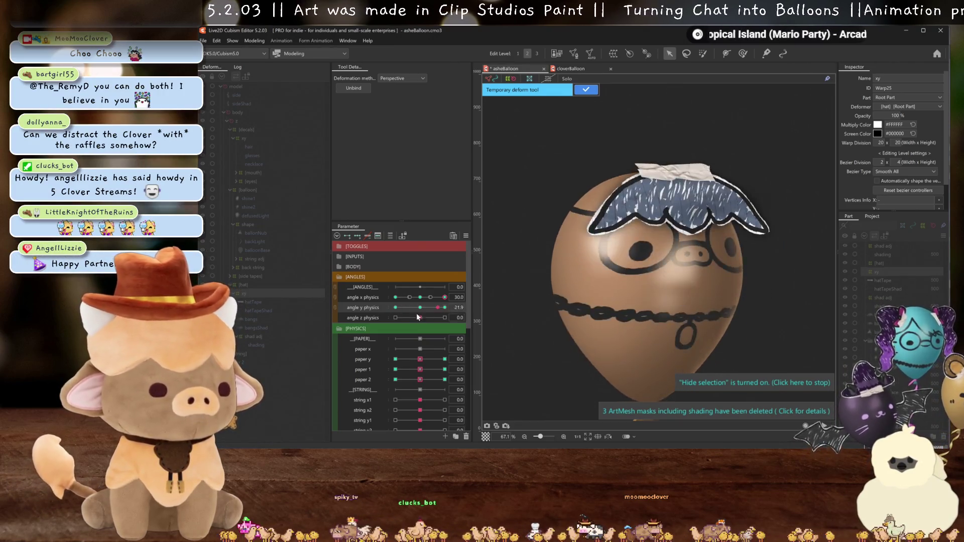
left_click(587, 90)
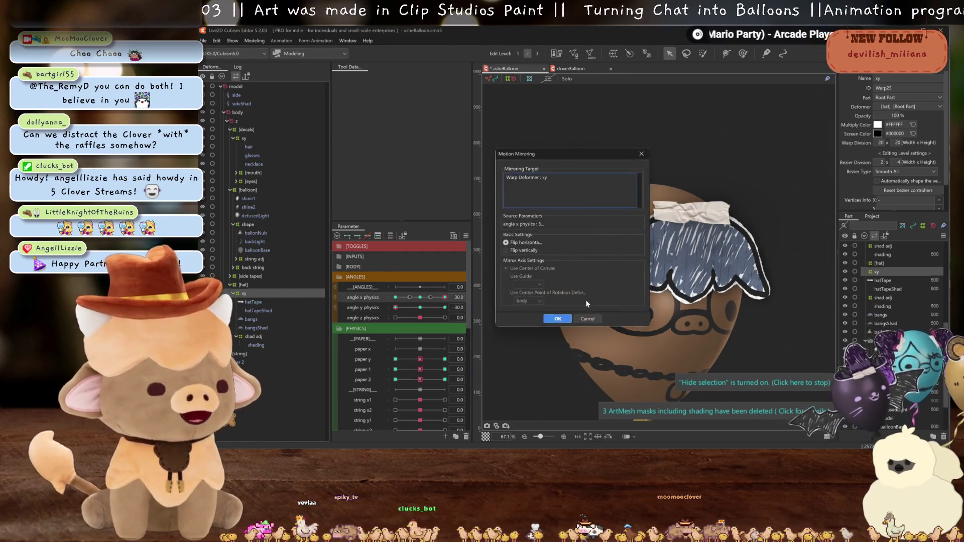
Mirror the angle keyforms to the opposite side, check the -30 poses and reset angle physics to 0.
left_click(584, 318)
left_click(395, 297)
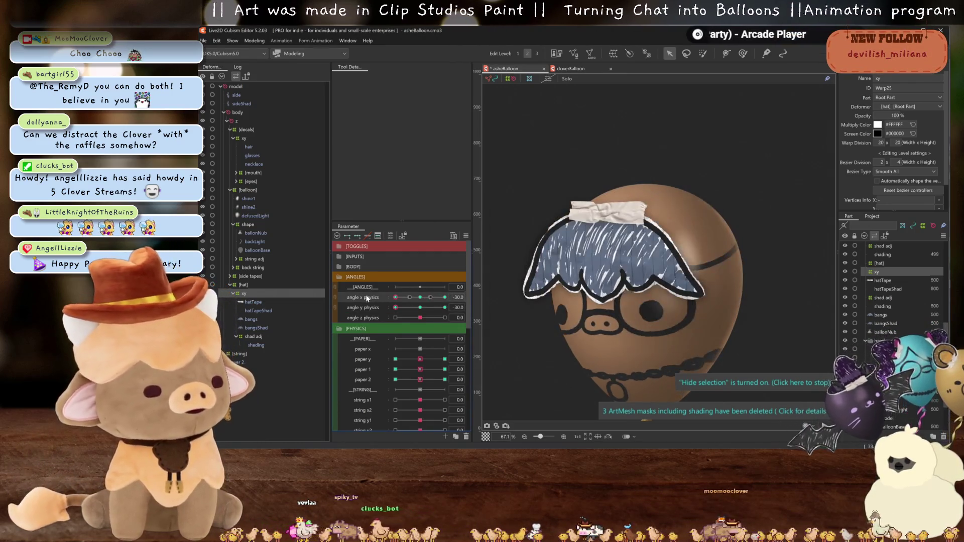
left_click(444, 308)
left_click(419, 297)
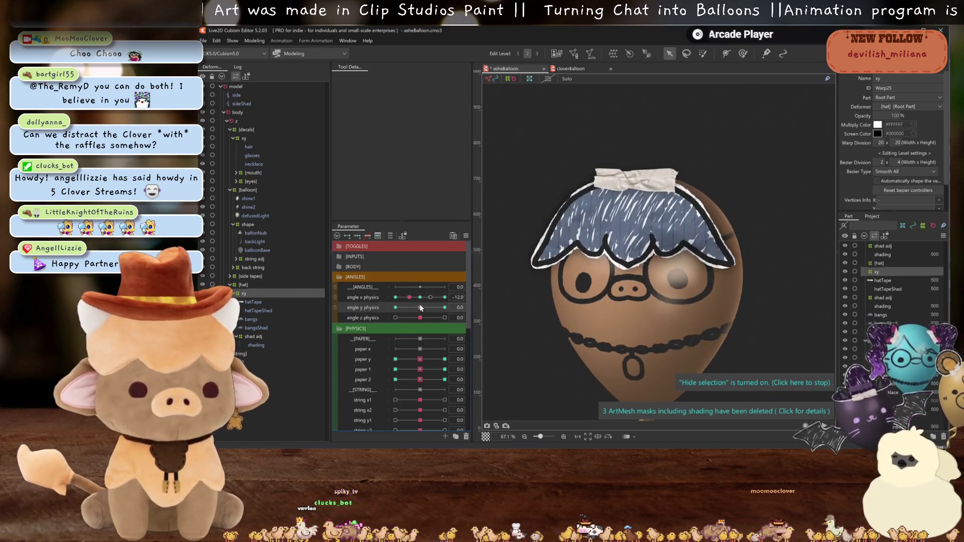
Step through the paper y, paper 1 and paper 2 keyforms to review the existing paper physics.
left_click(395, 360)
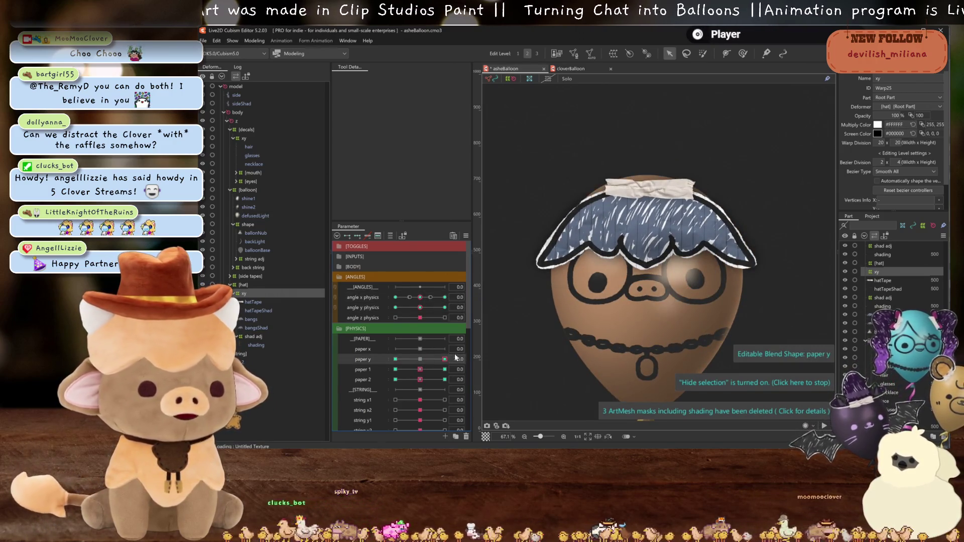
left_click(420, 359)
left_click(395, 369)
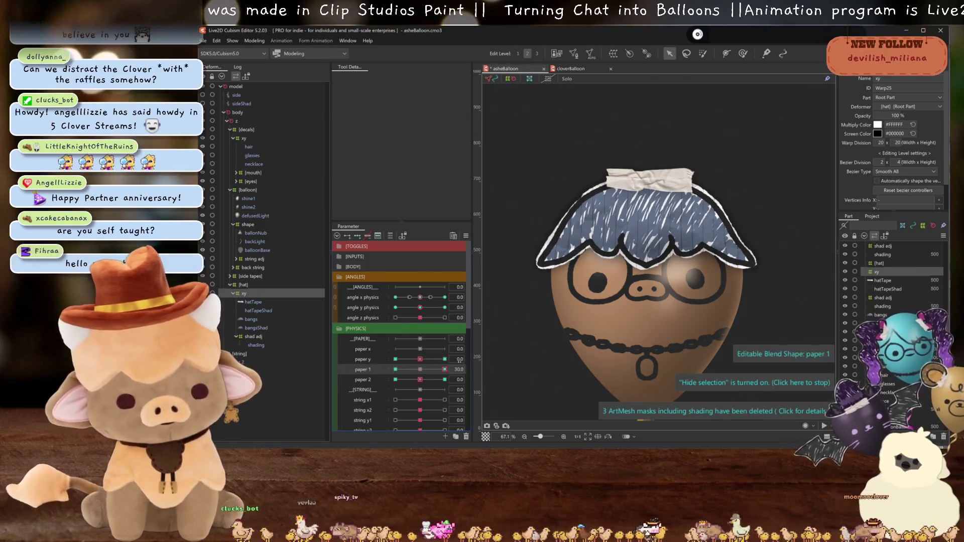
left_click(420, 369)
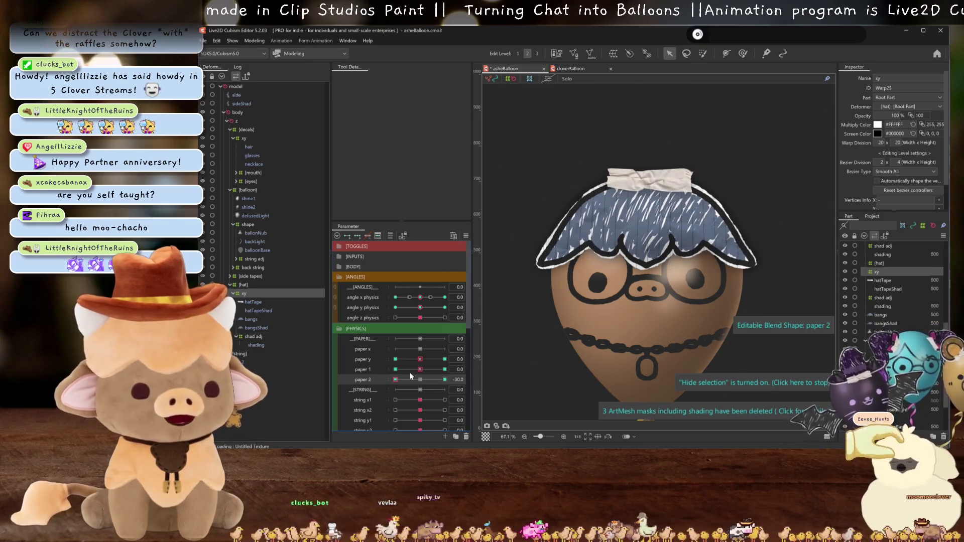
left_click(420, 379)
left_click(395, 369)
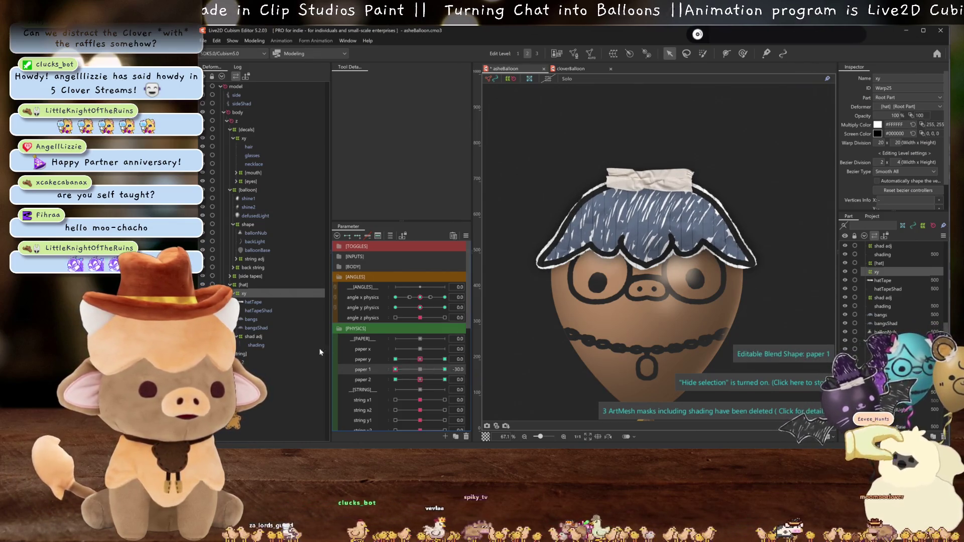
left_click(444, 369)
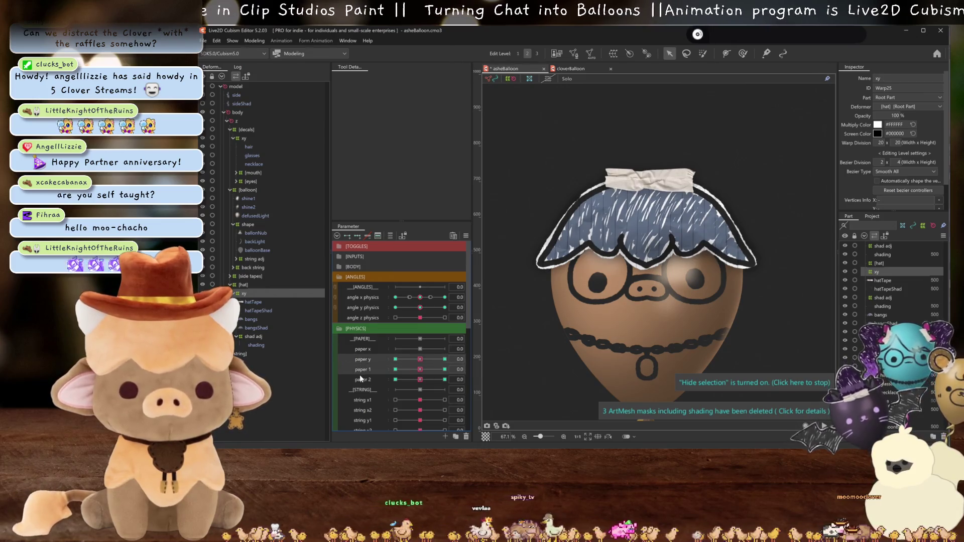
Add three paper y keyforms to the hat warp deformer and set paper y to 30.
left_click(371, 356)
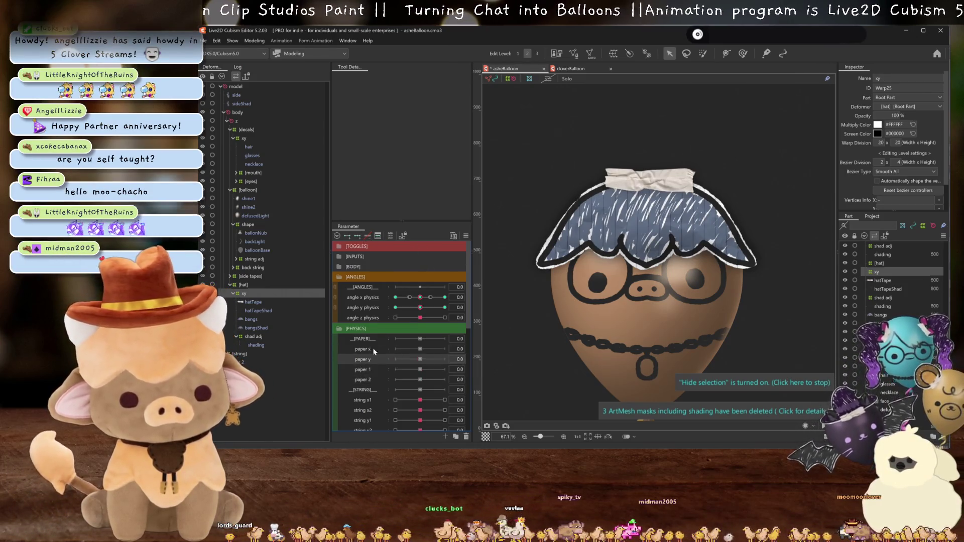
left_click(359, 234)
left_click(445, 359)
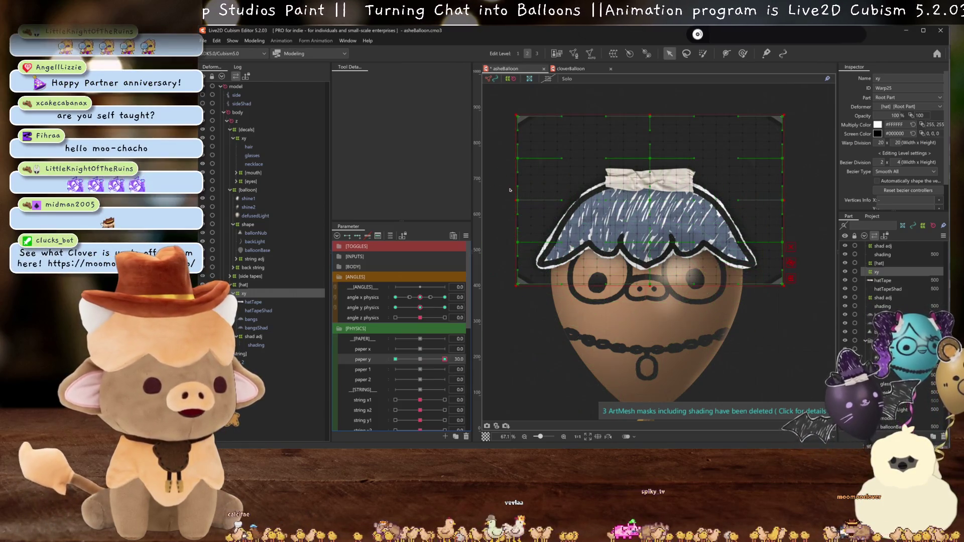
Select the lower bangs grid points and lift them at paper y 30.
left_click_drag(509, 189, 826, 226)
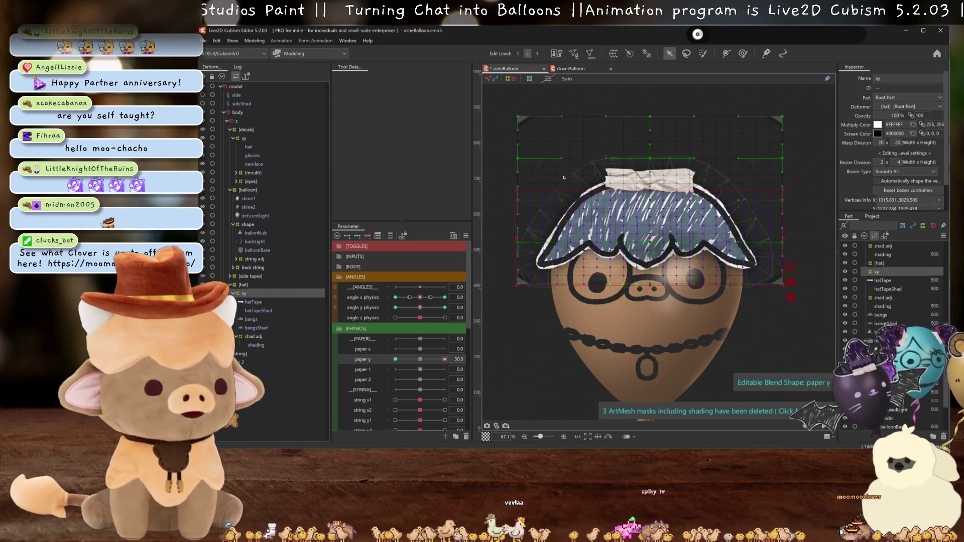
left_click_drag(504, 178, 655, 218)
left_click_drag(808, 294, 548, 274)
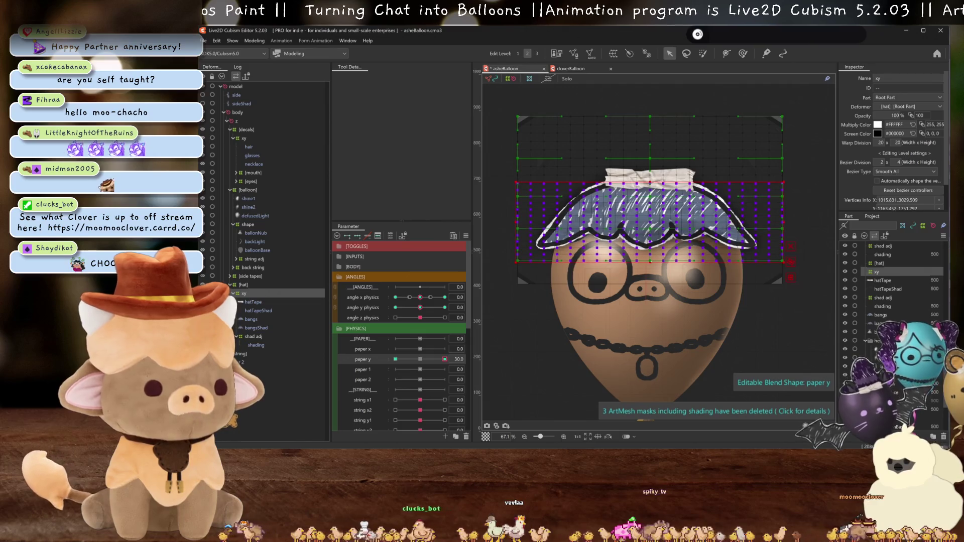
key("ctrl+h")
Stretch the bangs downward at paper y -30, reset paper y to 0 and test the sway.
left_click(395, 359)
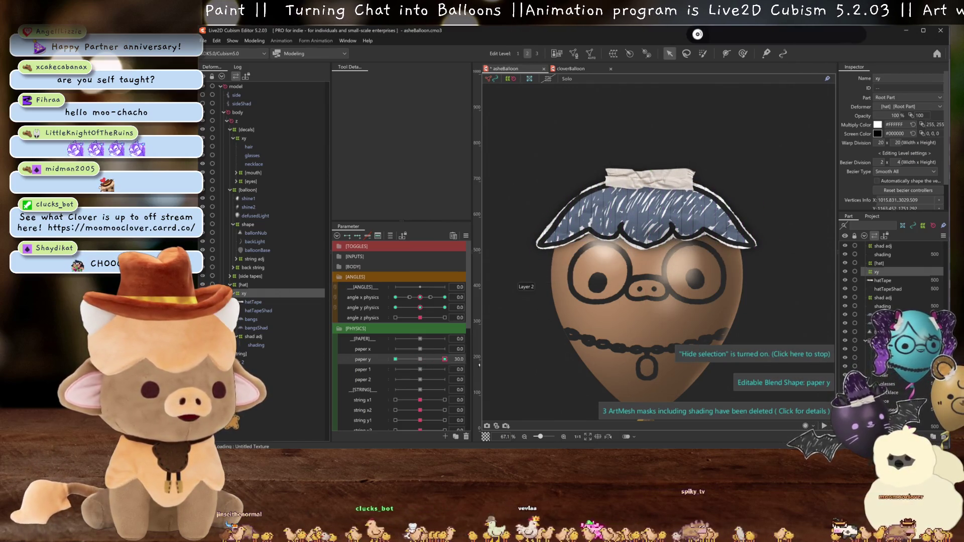
left_click_drag(646, 285, 649, 298)
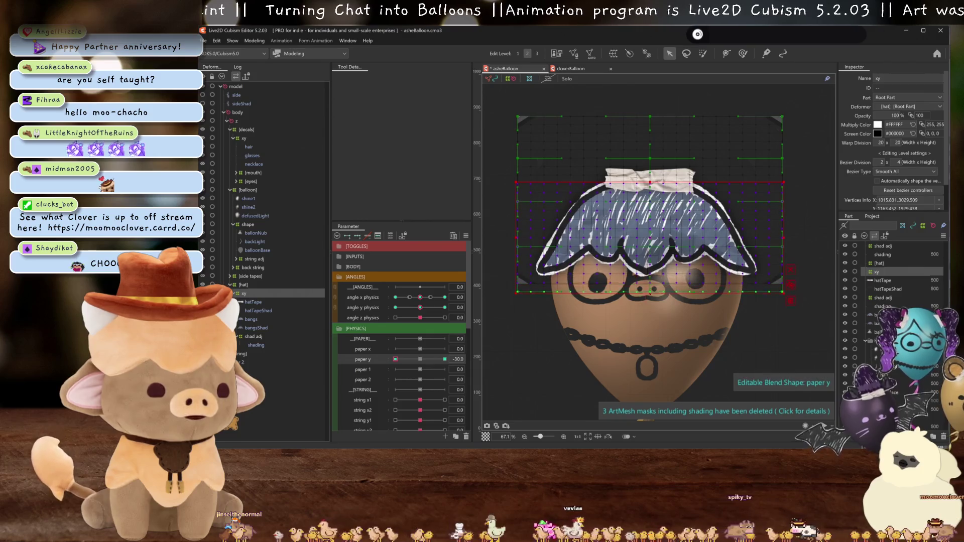
key("ctrl+h")
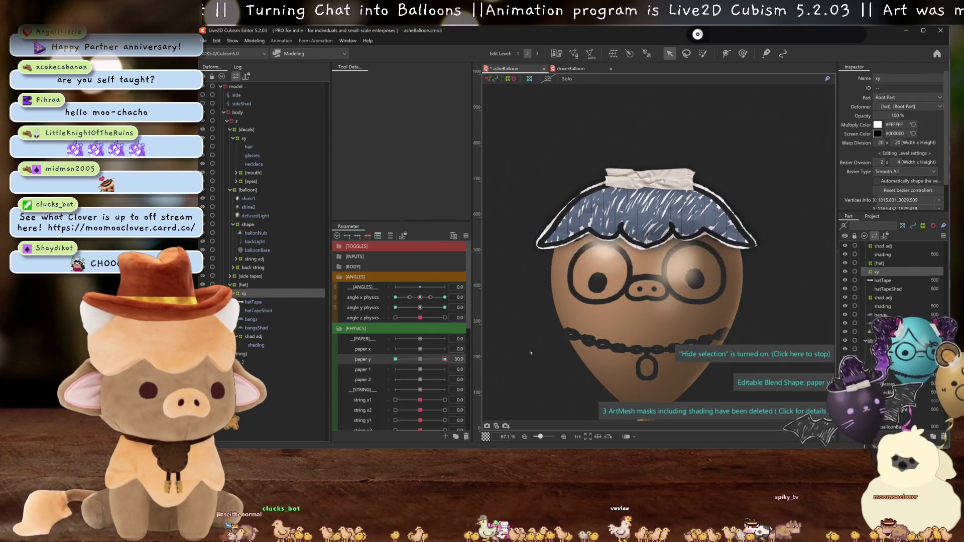
left_click(417, 357)
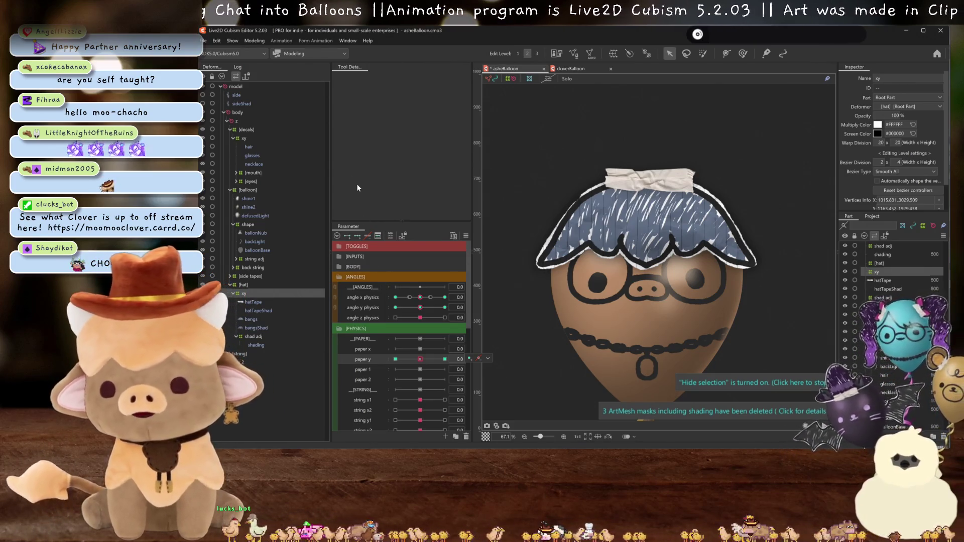
mouse_move(421, 360)
left_mouse_down()
mouse_move(484, 355)
mouse_move(424, 360)
left_mouse_up()
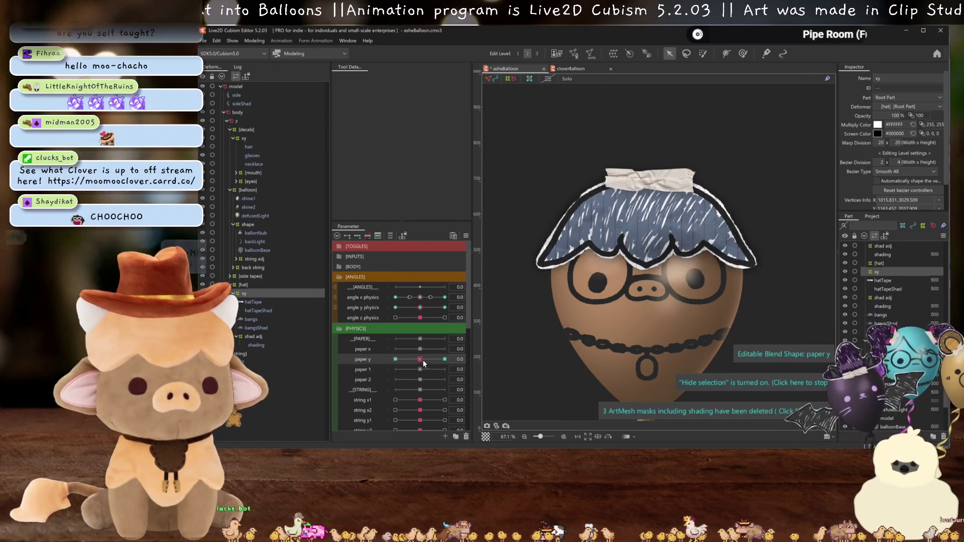
left_click(354, 370)
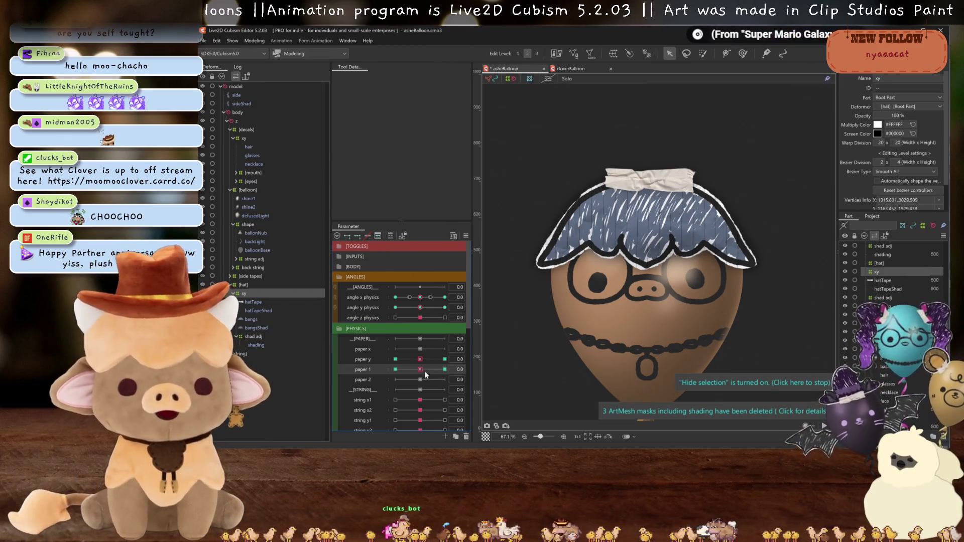
left_click(574, 68)
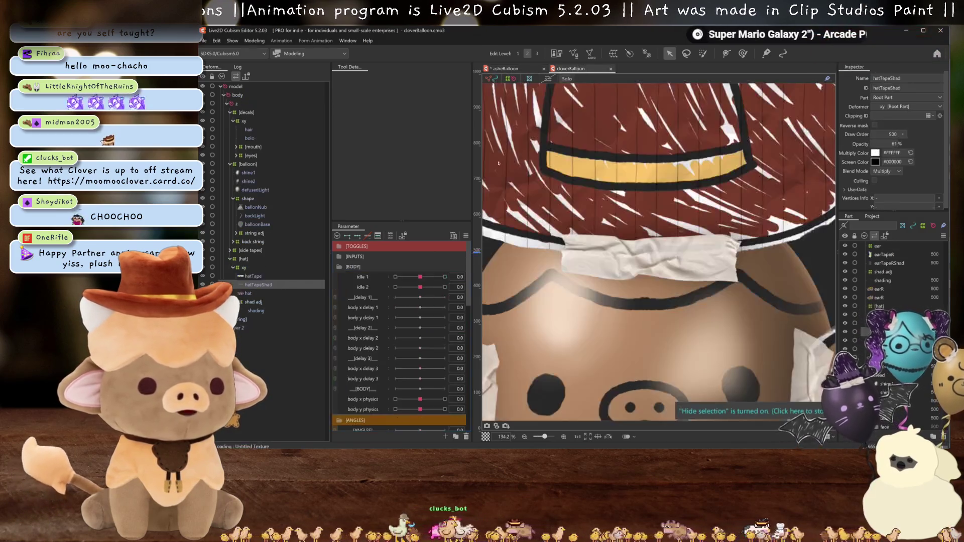
scroll(625, 269, "down", 5)
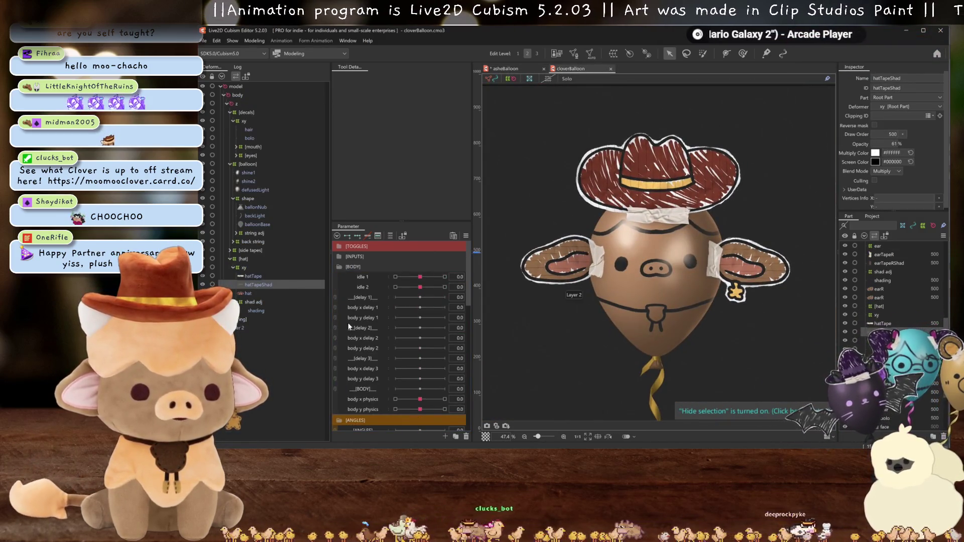
scroll(344, 322, "down", 5)
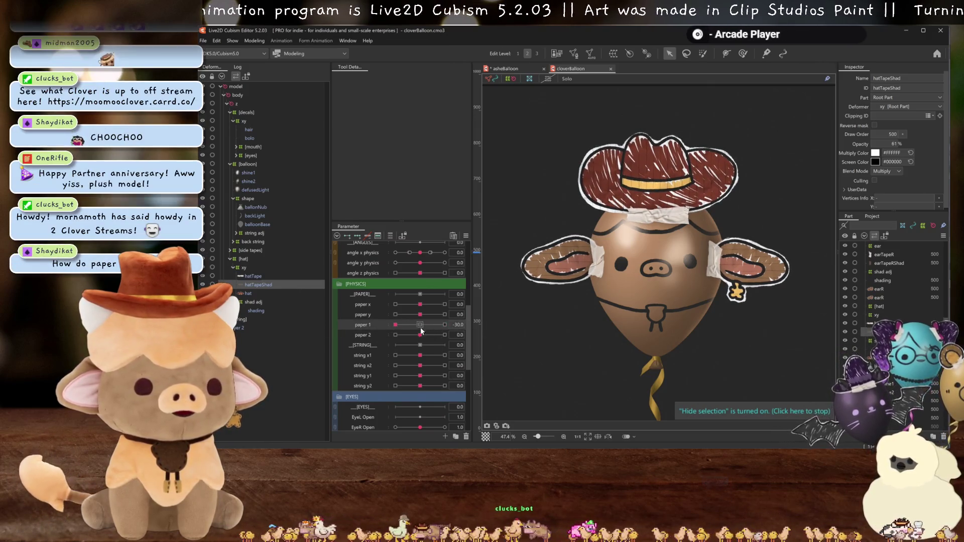
mouse_move(426, 332)
left_mouse_down()
mouse_move(288, 322)
mouse_move(424, 327)
left_mouse_up()
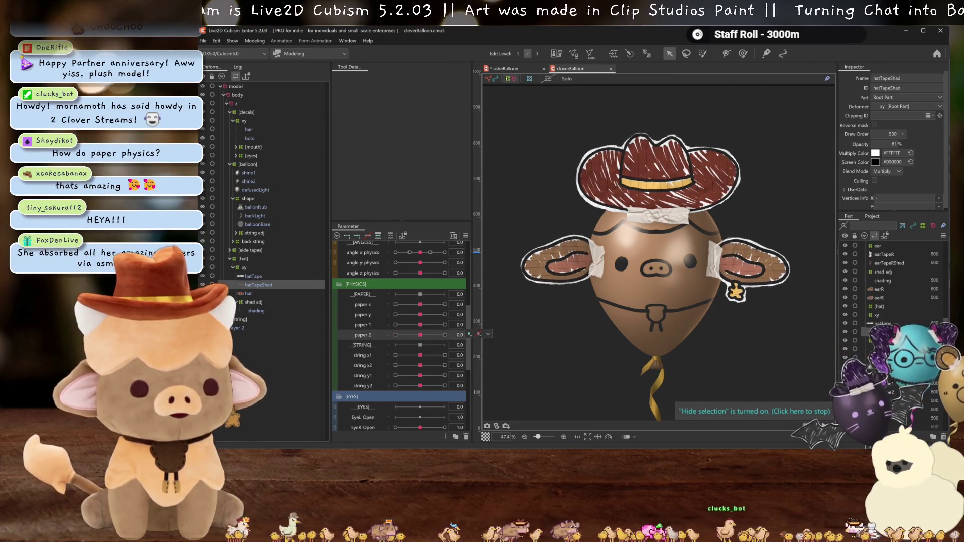
left_click(505, 68)
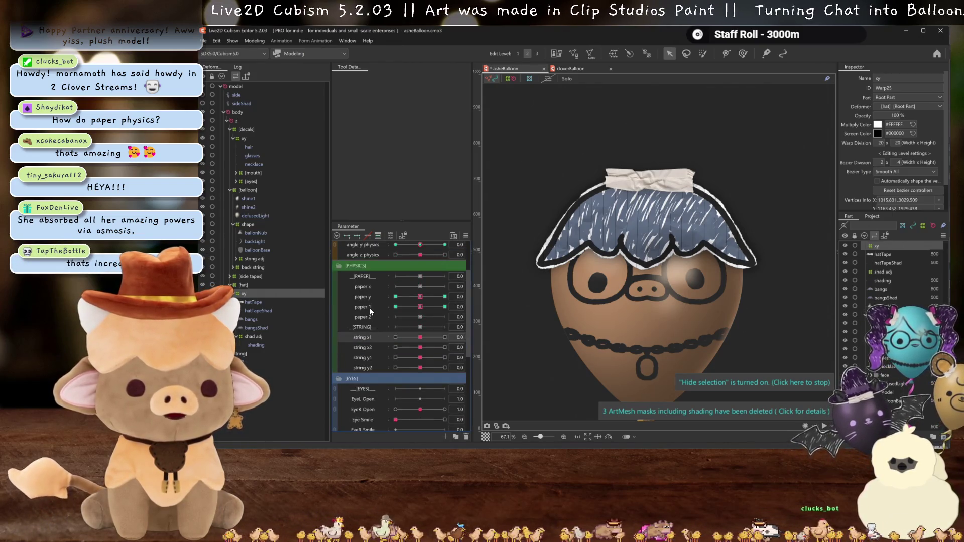
Slant the bangs' top edge with a perspective temporary deform at paper 1 = 30 and preview the tilt.
left_click_drag(415, 308, 445, 306)
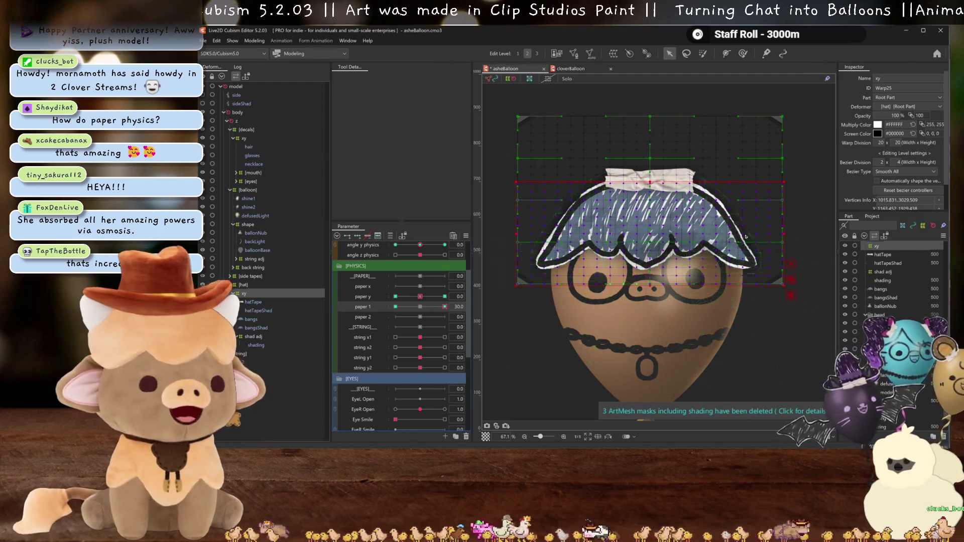
key("t")
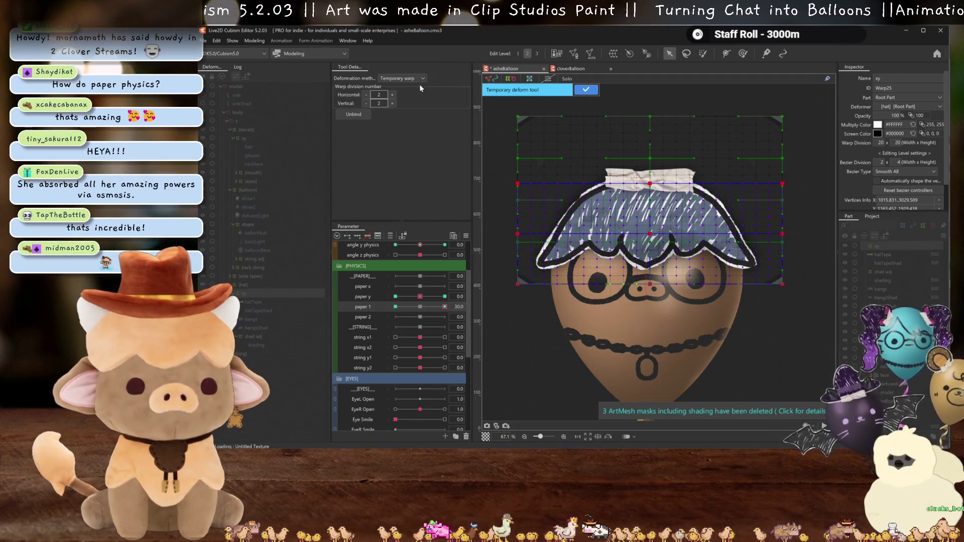
left_click(421, 80)
left_click(403, 99)
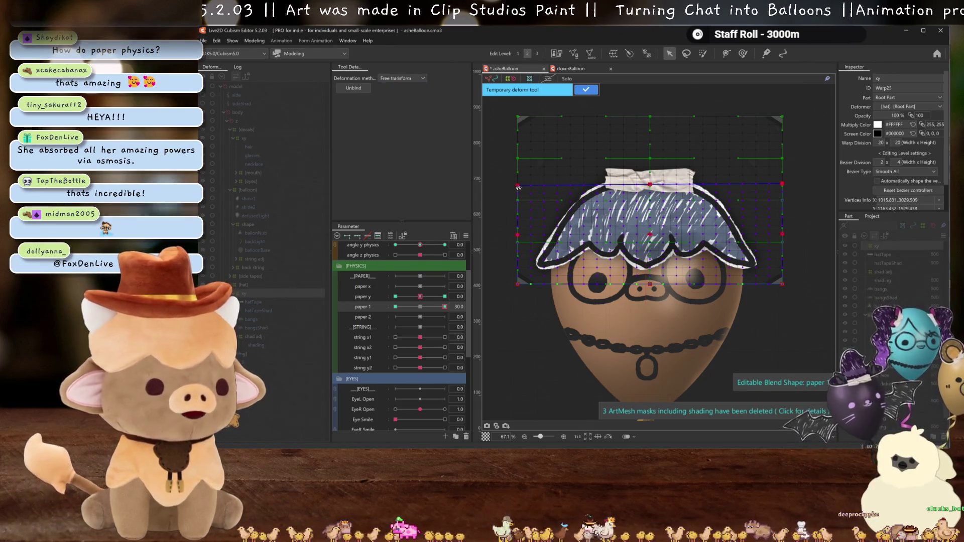
left_click(407, 80)
left_click(403, 108)
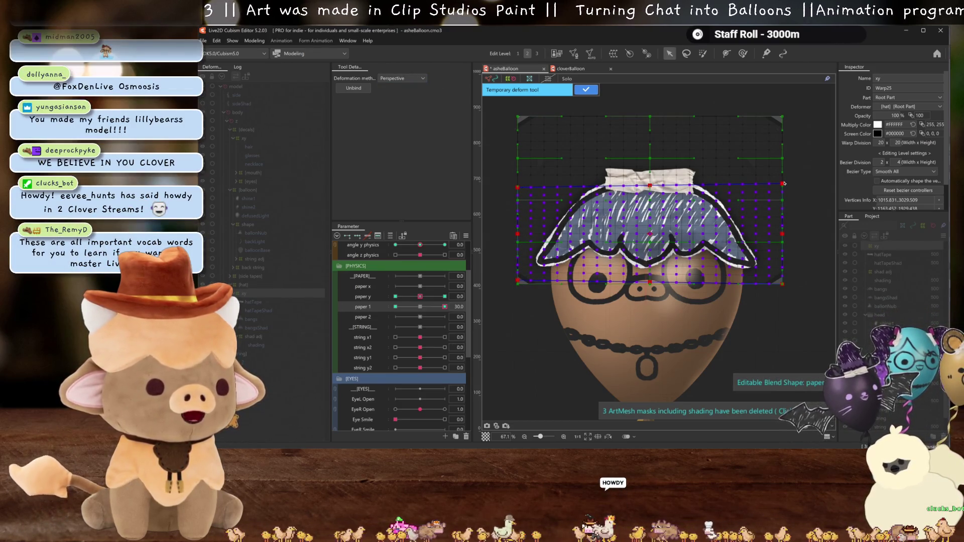
left_click_drag(783, 184, 785, 181)
key("ctrl+h")
mouse_move(445, 307)
left_mouse_down()
mouse_move(433, 307)
mouse_move(445, 307)
left_mouse_up()
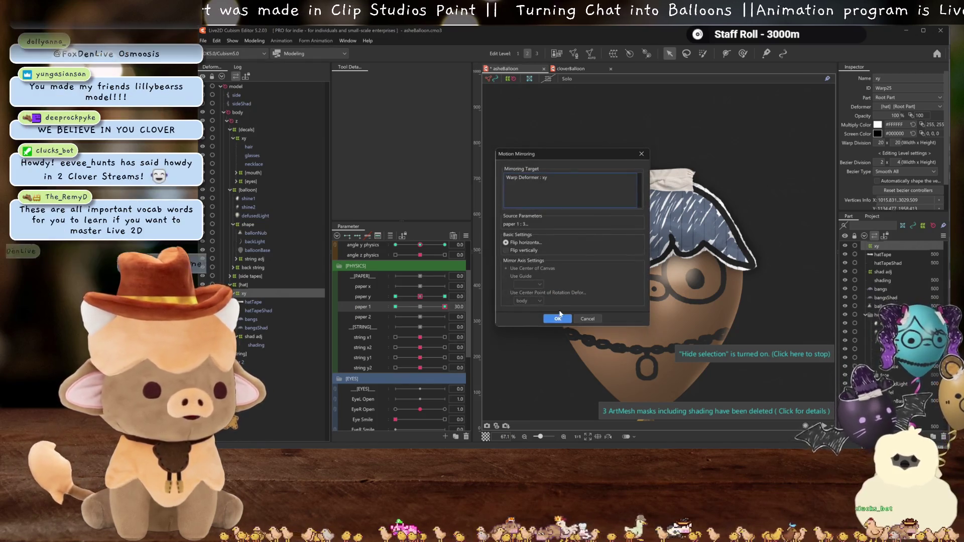
Mirror the paper 1 tilt horizontally onto its opposite keyform, then move to paper 2 = 30.
left_click(555, 316)
mouse_move(444, 306)
left_mouse_down()
mouse_move(421, 306)
mouse_move(444, 316)
left_mouse_up()
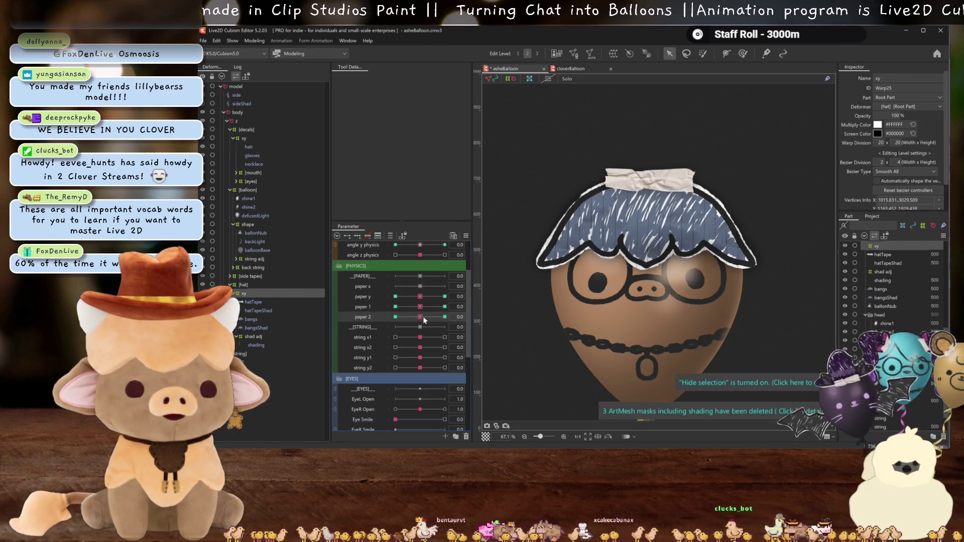
left_click_drag(508, 326, 748, 315)
key("q")
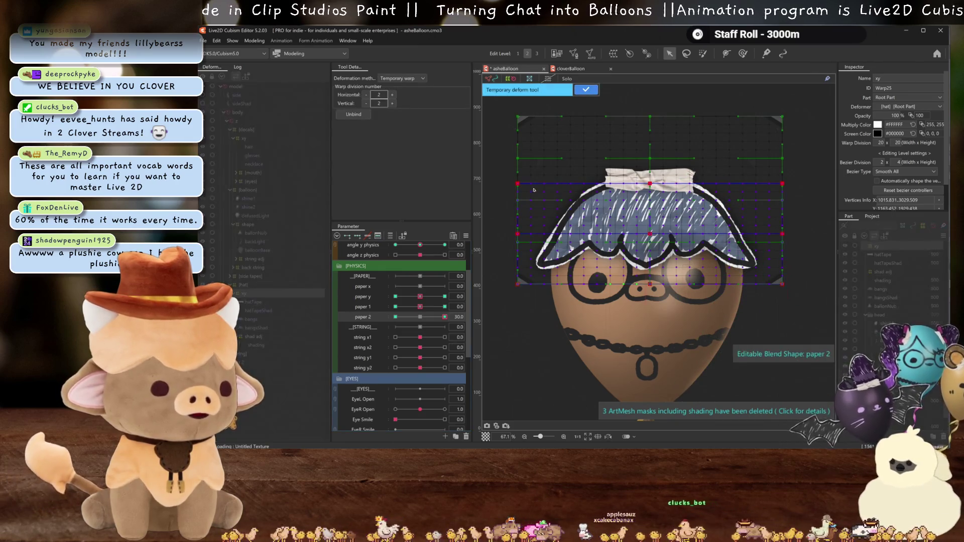
Perspective-tilt the bangs' left edge inward at paper 2 = 30 and apply the deform.
left_click(403, 78)
left_click(399, 112)
left_click_drag(519, 186, 527, 185)
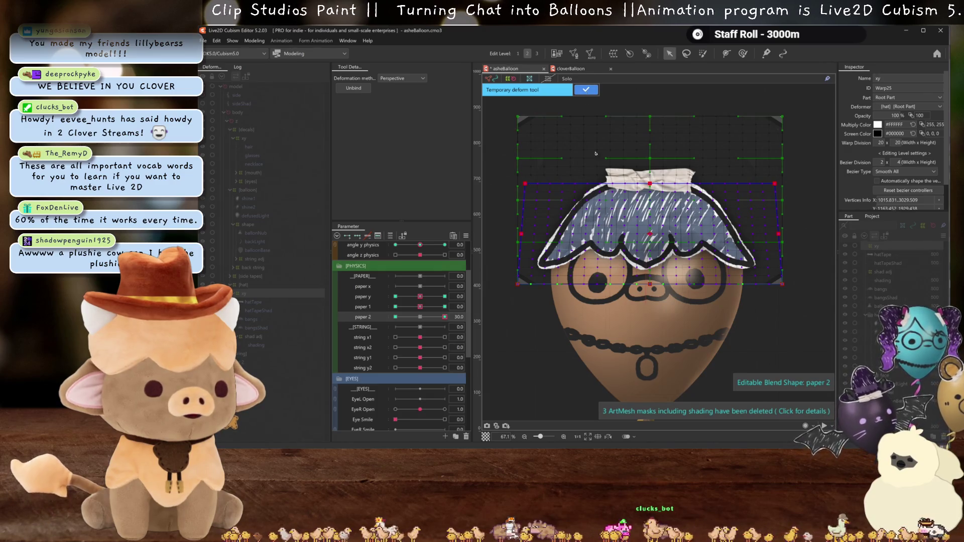
left_click(419, 319)
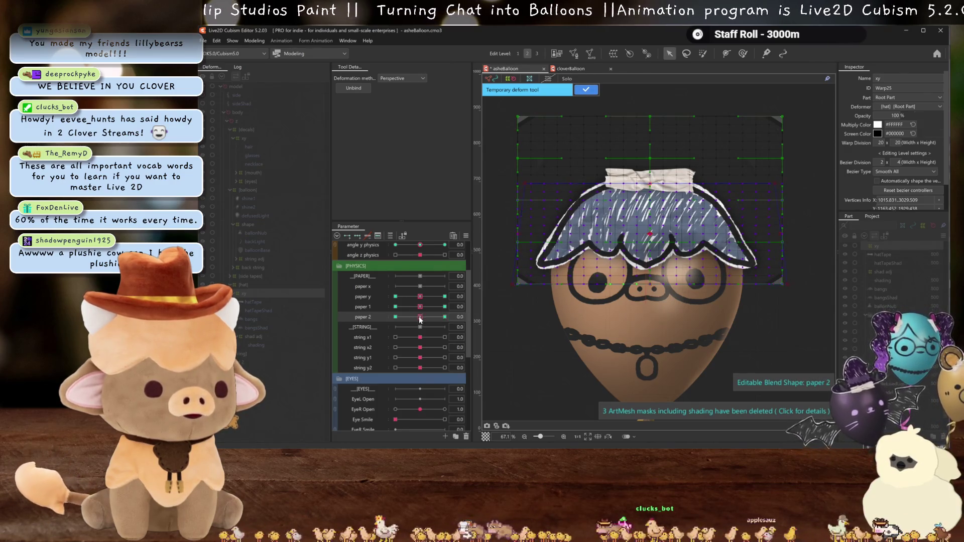
left_click(586, 89)
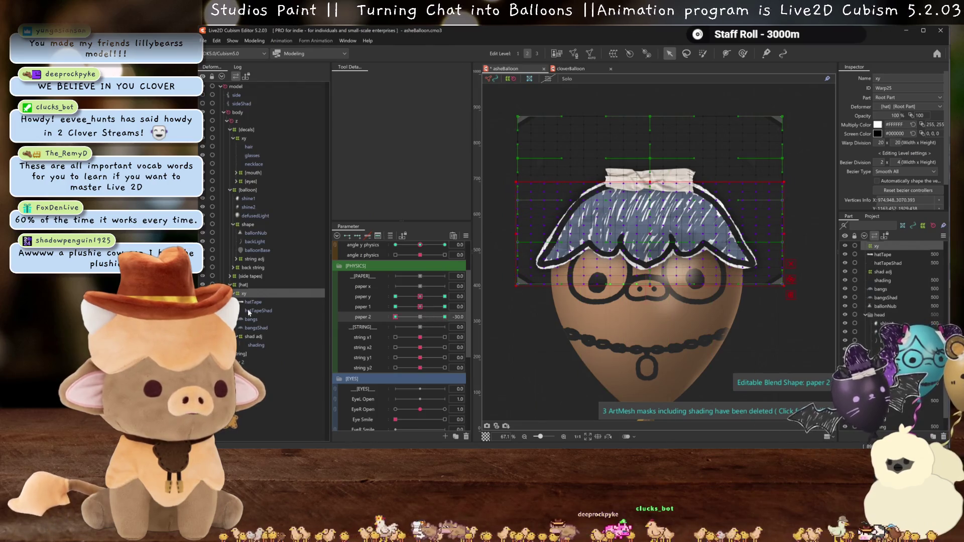
Spread the bangs' top corners at the opposite paper 2 keyform and scrub paper 2 to test the motion.
left_click(521, 184)
left_click(414, 78)
left_click_drag(517, 184, 515, 184)
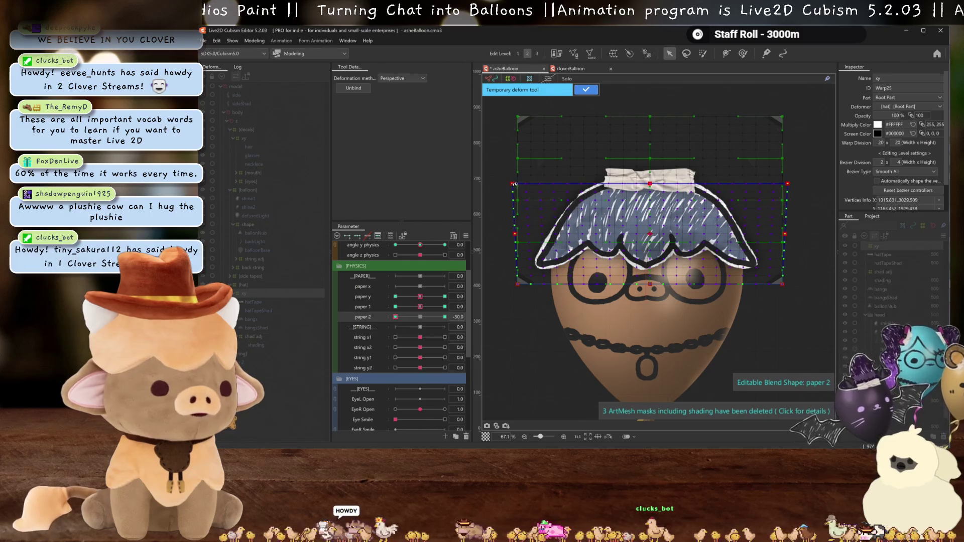
mouse_move(396, 316)
left_mouse_down()
mouse_move(445, 316)
mouse_move(395, 316)
left_mouse_up()
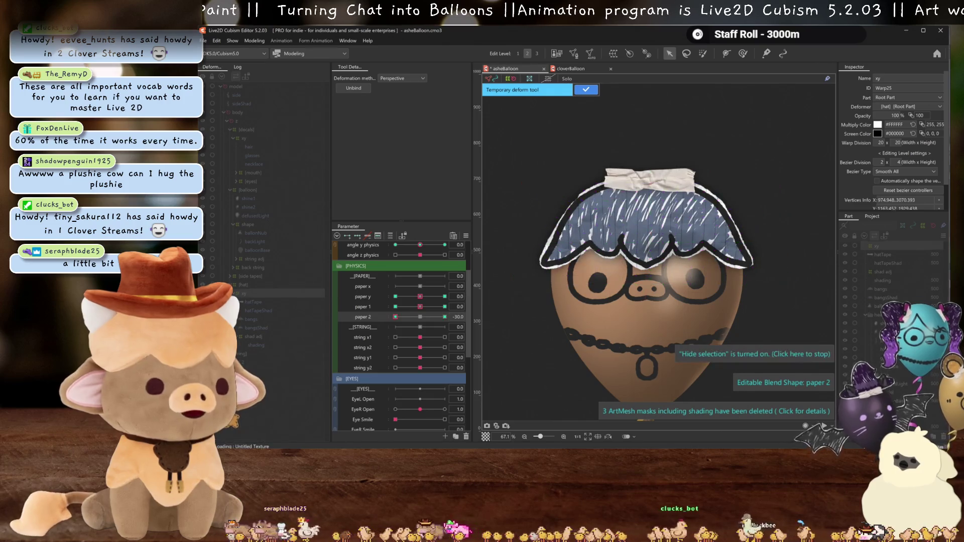
left_click(422, 316)
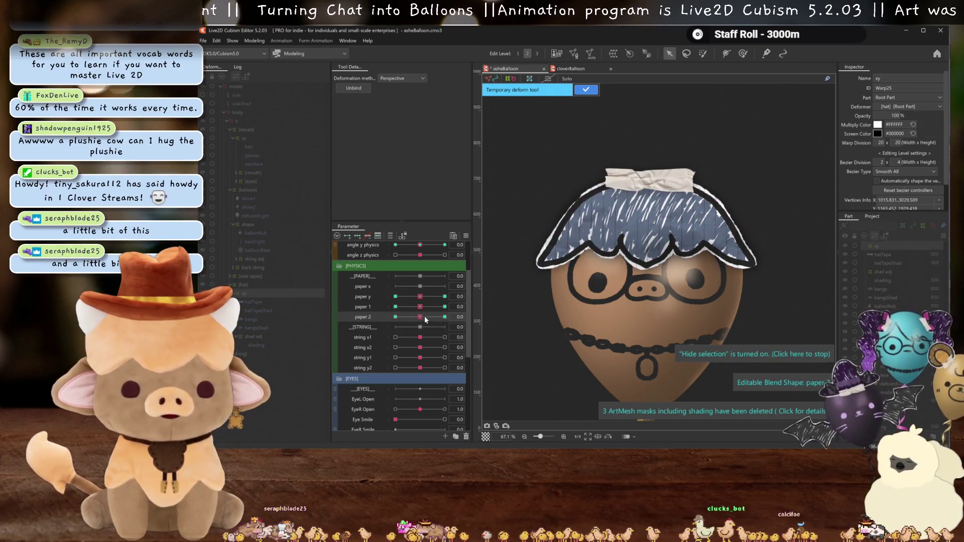
left_click(395, 316)
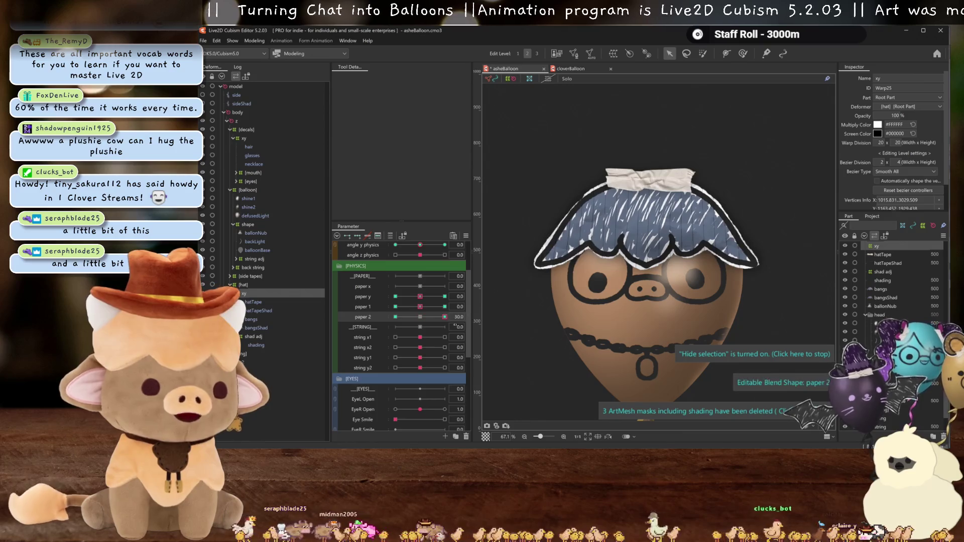
left_click(420, 316)
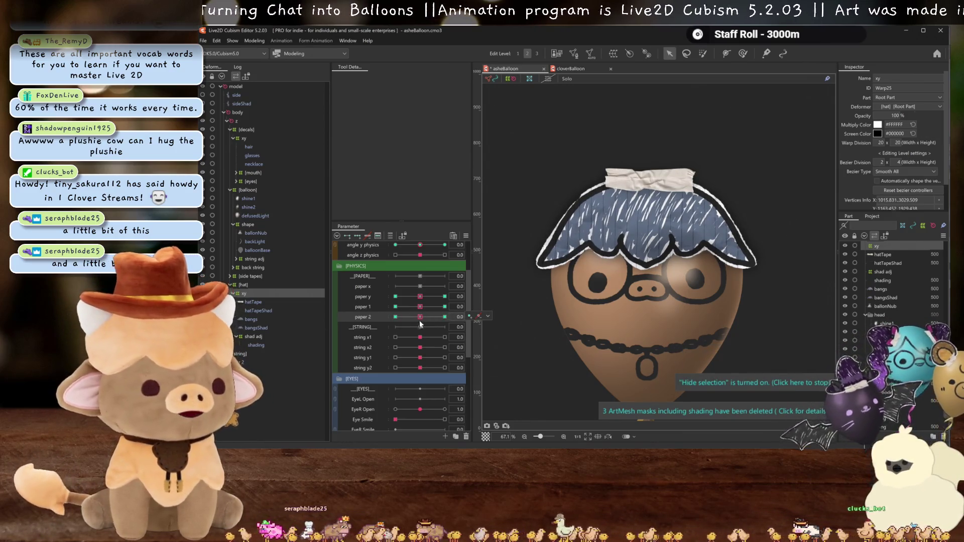
left_click(395, 317)
left_click(420, 316)
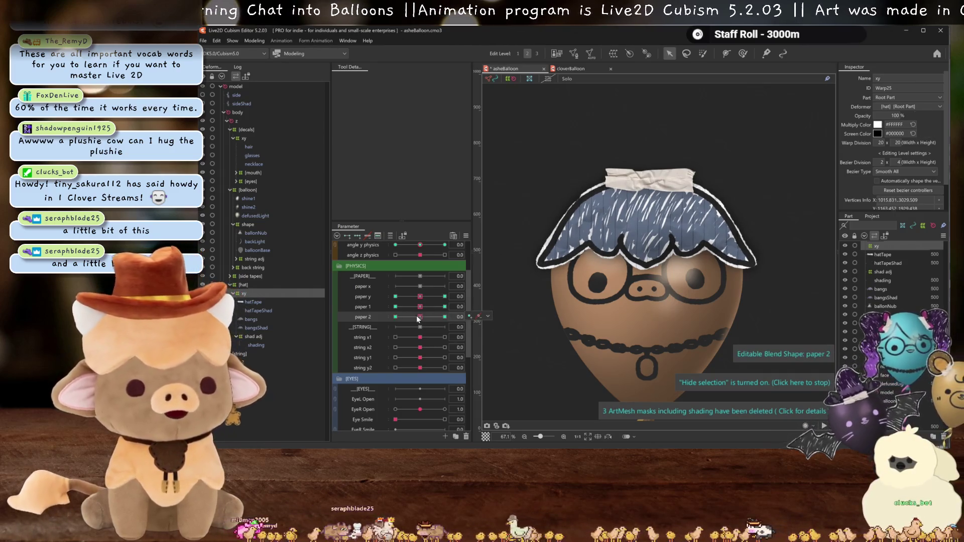
Select the hatTape part together with its shadow.
left_click(257, 301)
left_click(270, 310, "ctrl")
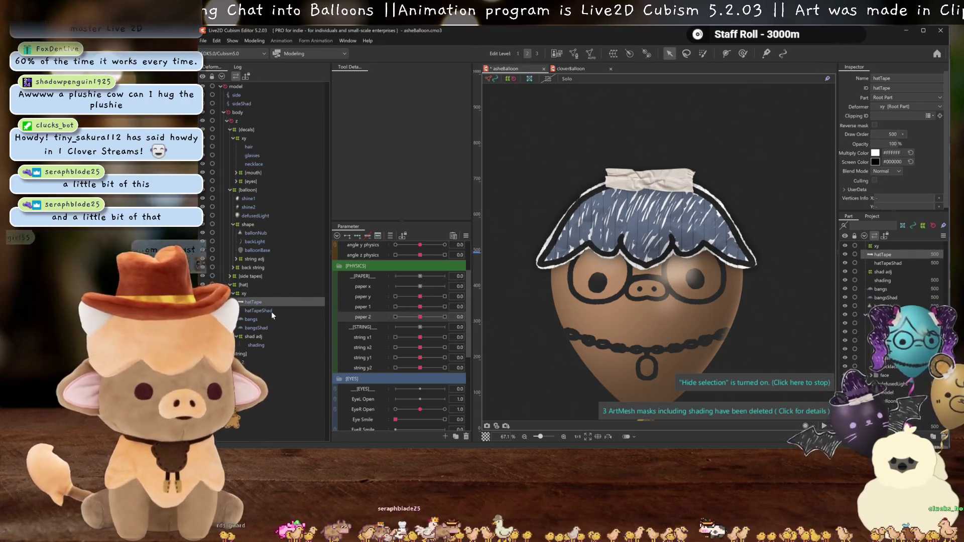
Create a warp deformer named 'tape' around hatTape and hatTapeShad.
left_click(613, 53)
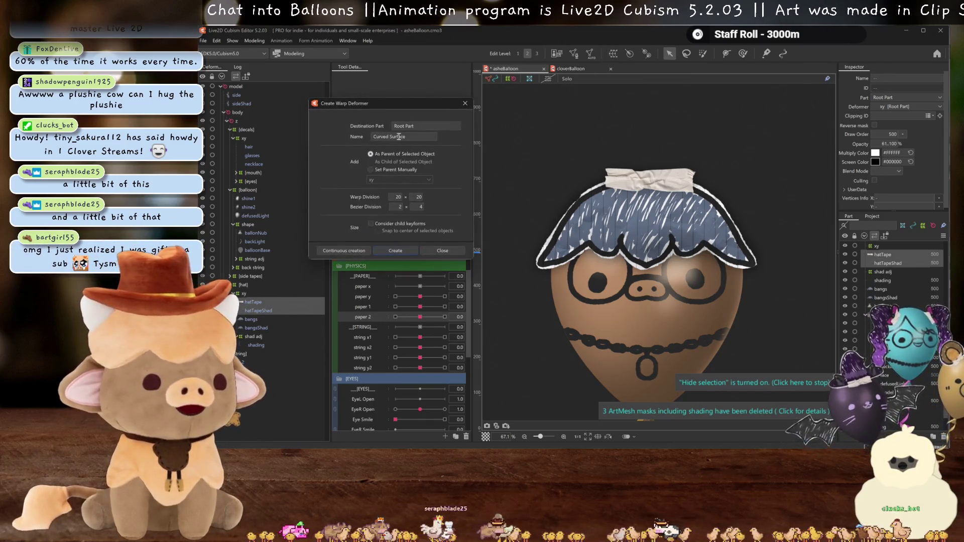
type("h")
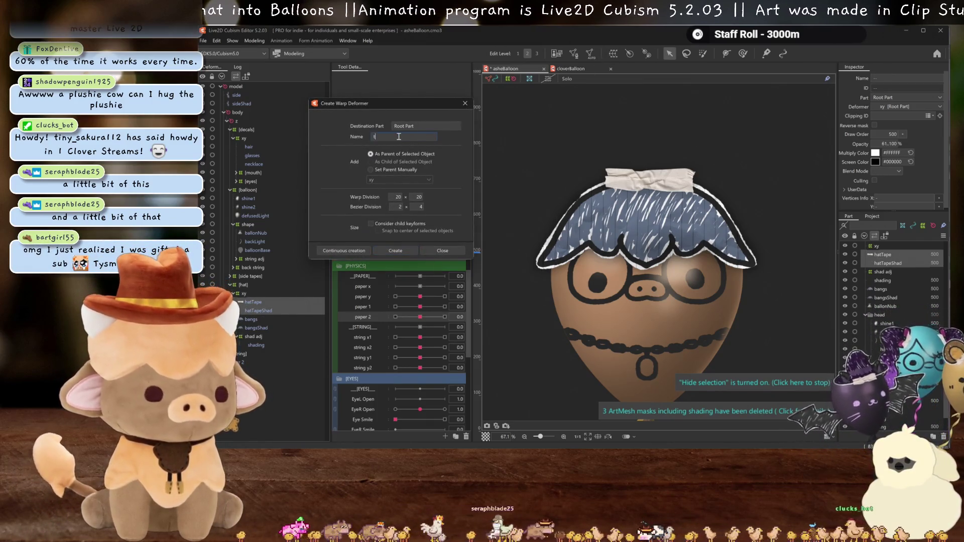
left_click(414, 254)
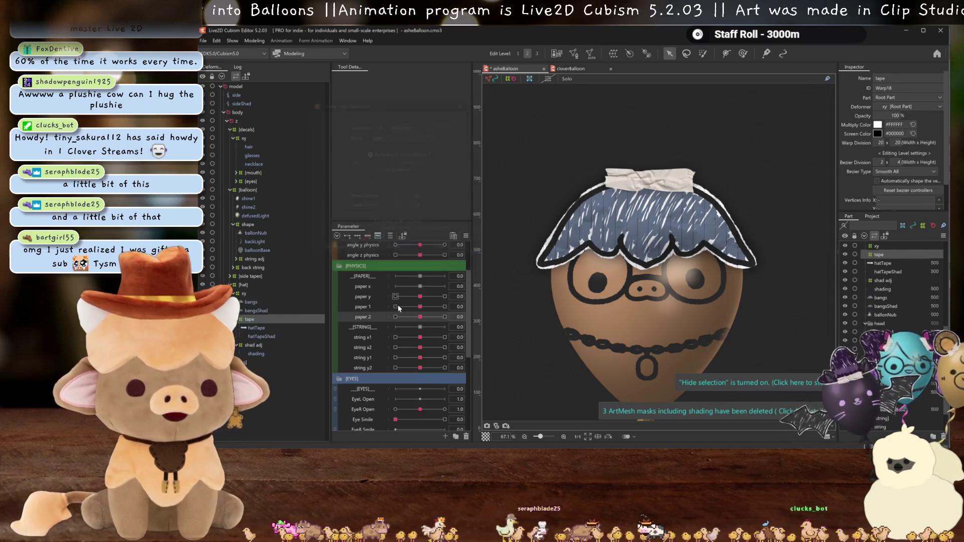
scroll(397, 297, "up", 3)
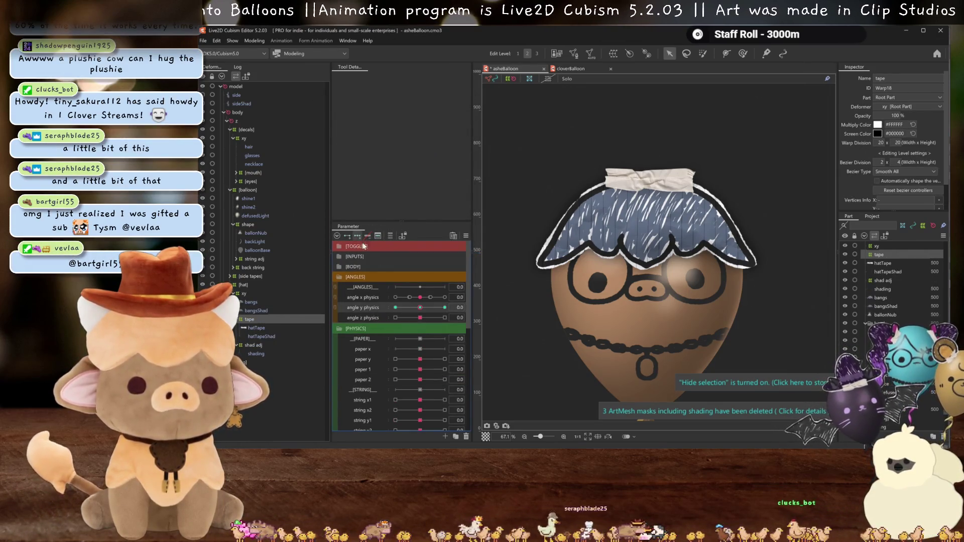
Add Angle Y Physics keyforms to the tape deformer and pull its grid's top row and right edge down onto the tape.
left_click(658, 160)
scroll(658, 161, "up", 3)
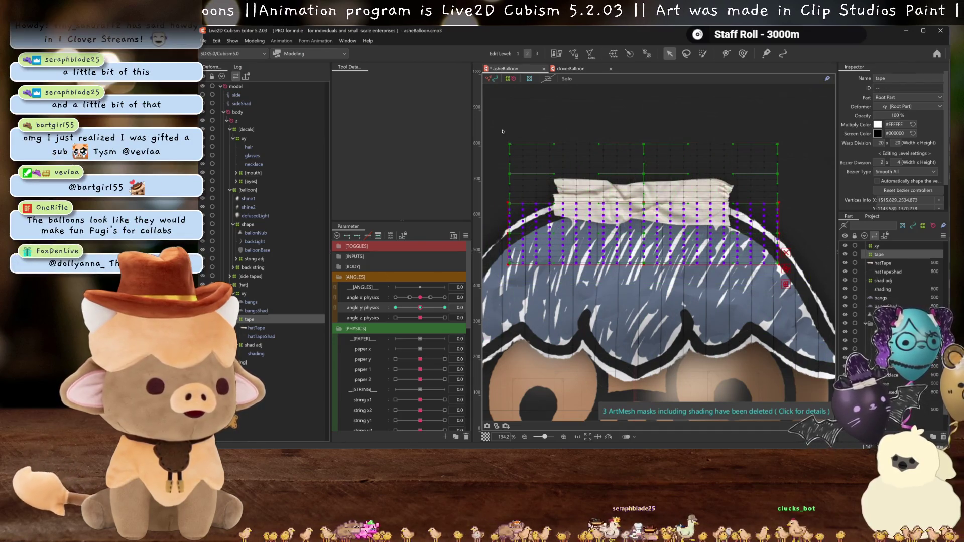
left_click_drag(498, 135, 824, 207)
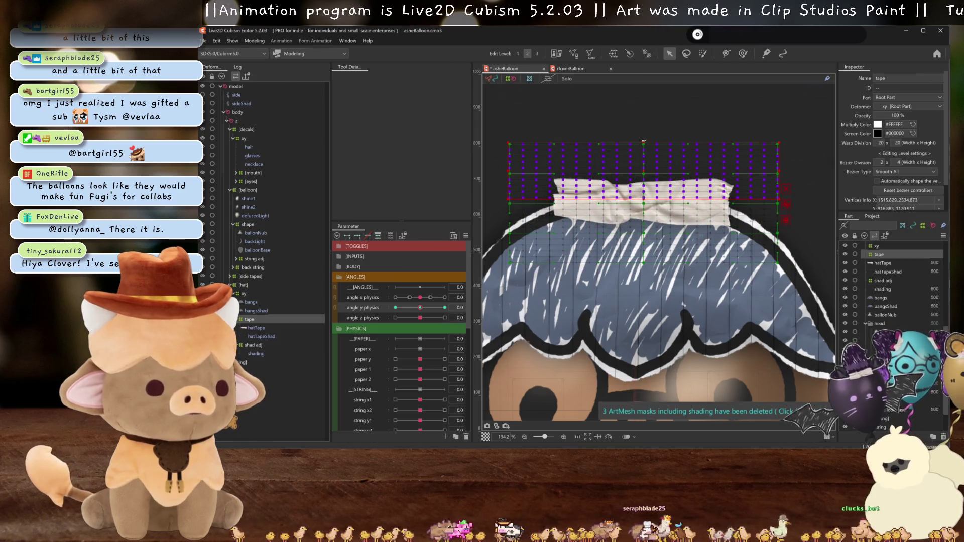
left_click_drag(642, 143, 644, 189)
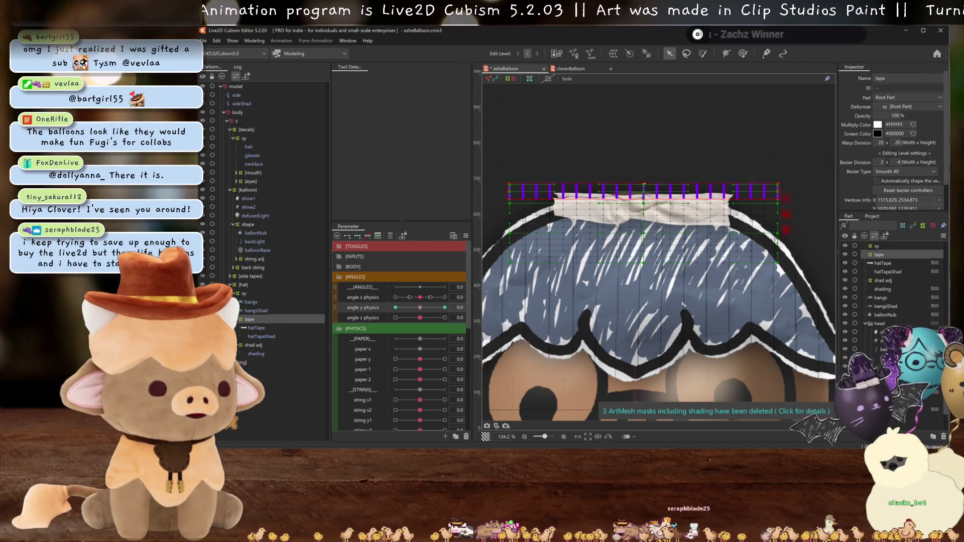
scroll(565, 167, "up", 1)
scroll(708, 226, "down", 1)
scroll(764, 228, "up", 2)
scroll(761, 219, "up", 2)
scroll(760, 206, "up", 2)
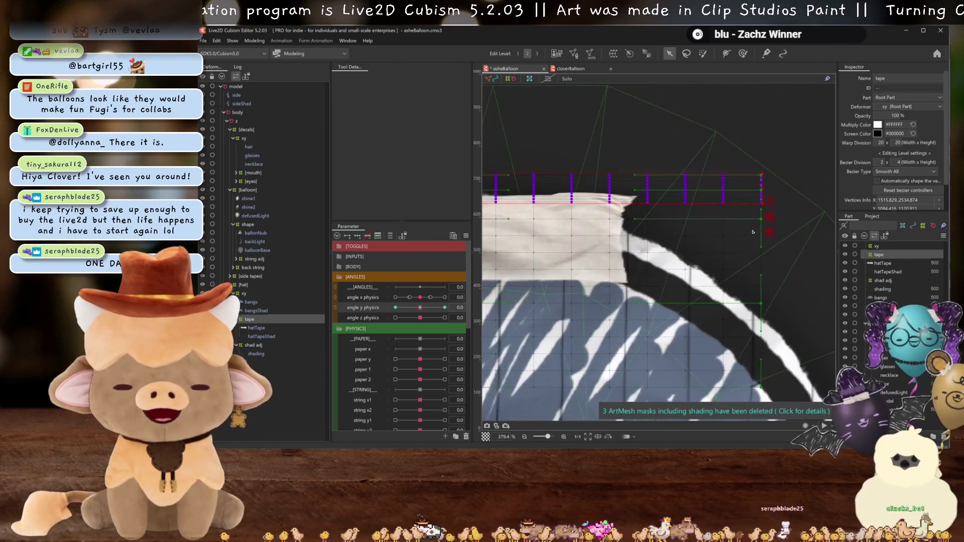
scroll(758, 196, "up", 2)
left_click_drag(763, 174, 761, 218)
key("ctrl+h")
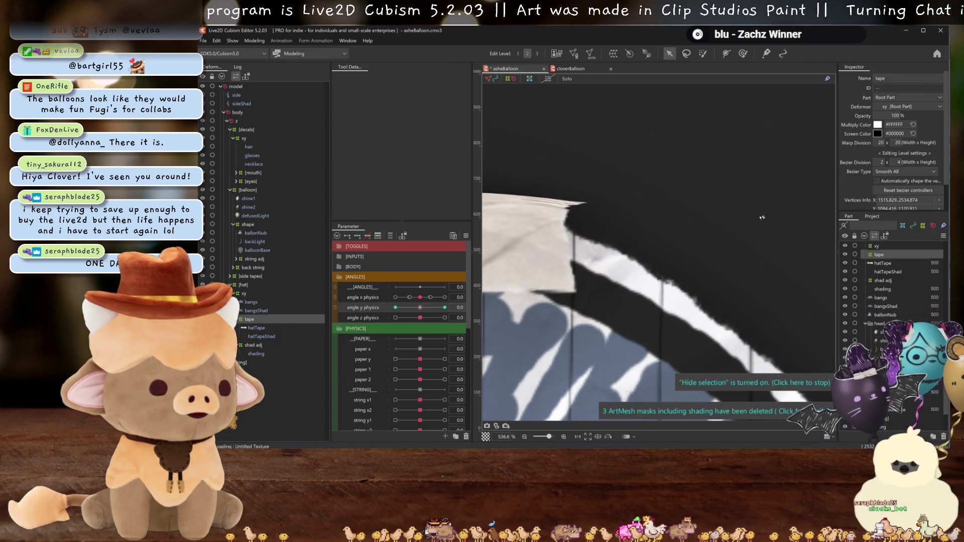
scroll(761, 220, "down", 2)
scroll(716, 226, "down", 2)
scroll(656, 238, "down", 2)
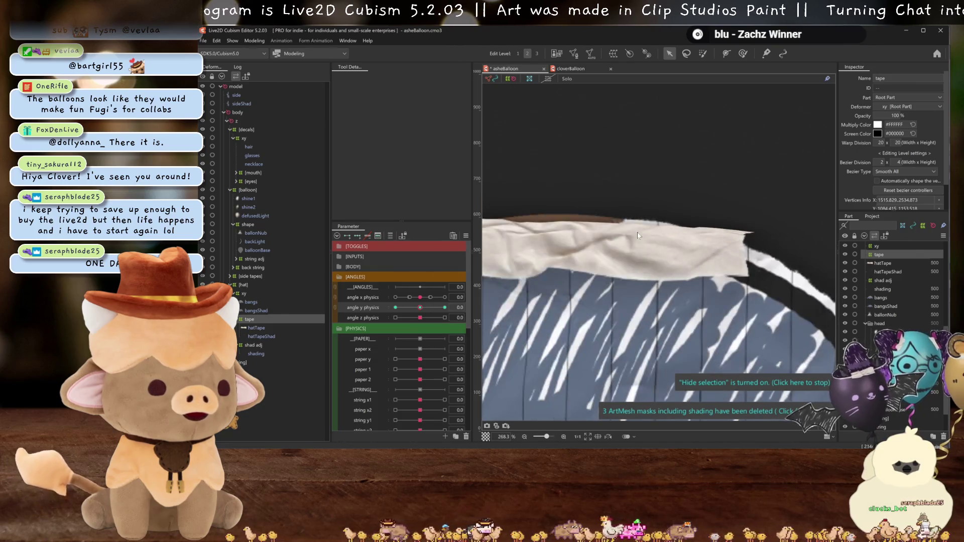
scroll(648, 241, "up", 2)
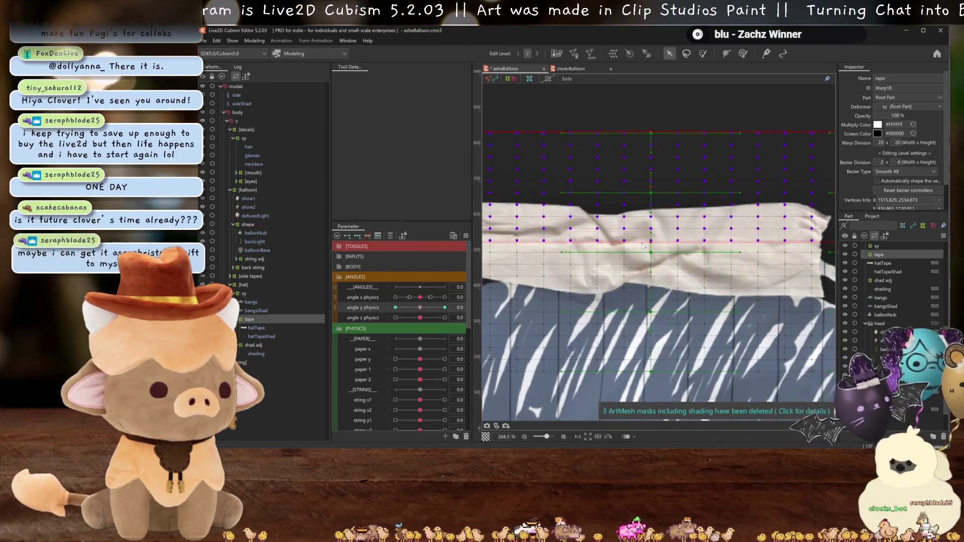
scroll(648, 240, "down", 2)
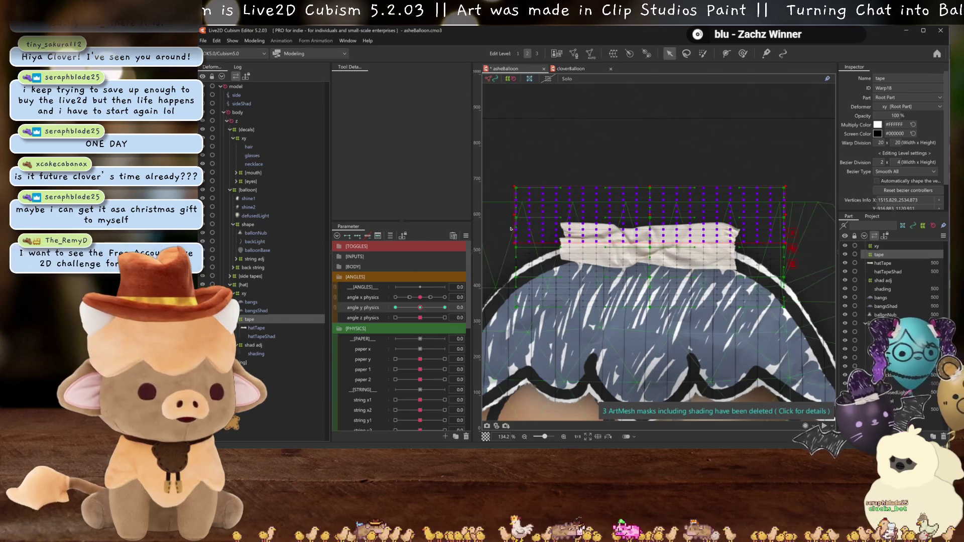
Fine-tune the tape grid's left, top and right edge points so it hugs the tape strip, then preview without the grid.
left_click(248, 320)
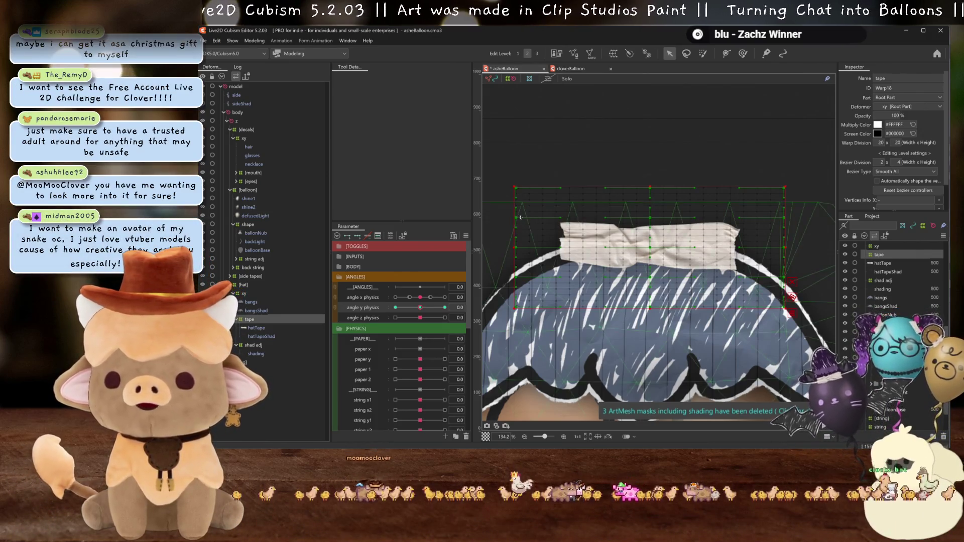
left_click_drag(517, 219, 518, 236)
left_click_drag(653, 219, 656, 224)
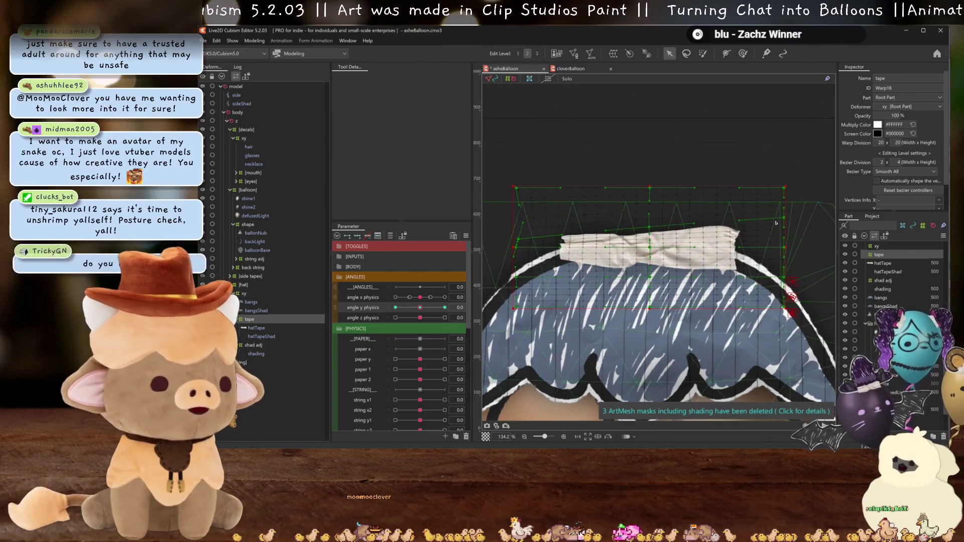
left_click_drag(785, 230, 781, 241)
left_click_drag(779, 191, 776, 219)
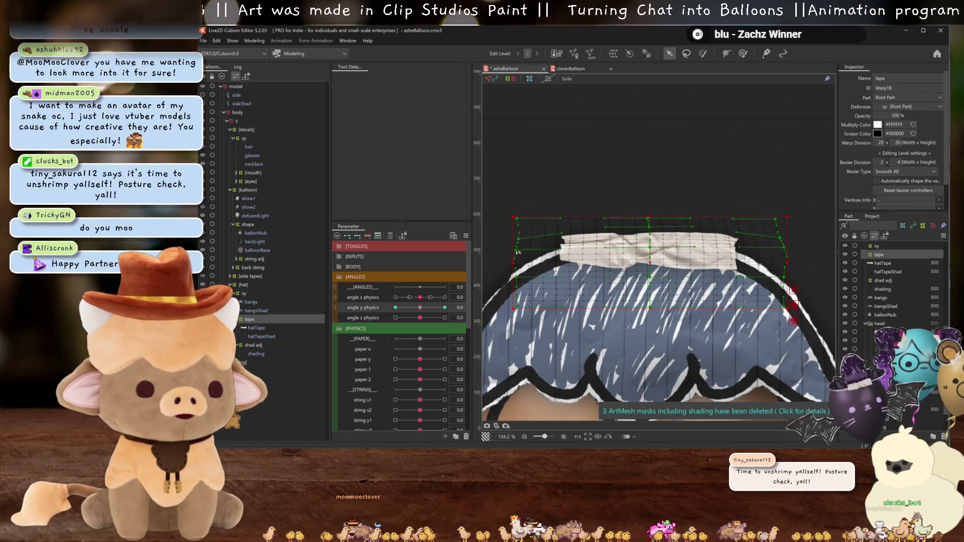
left_click_drag(517, 251, 517, 257)
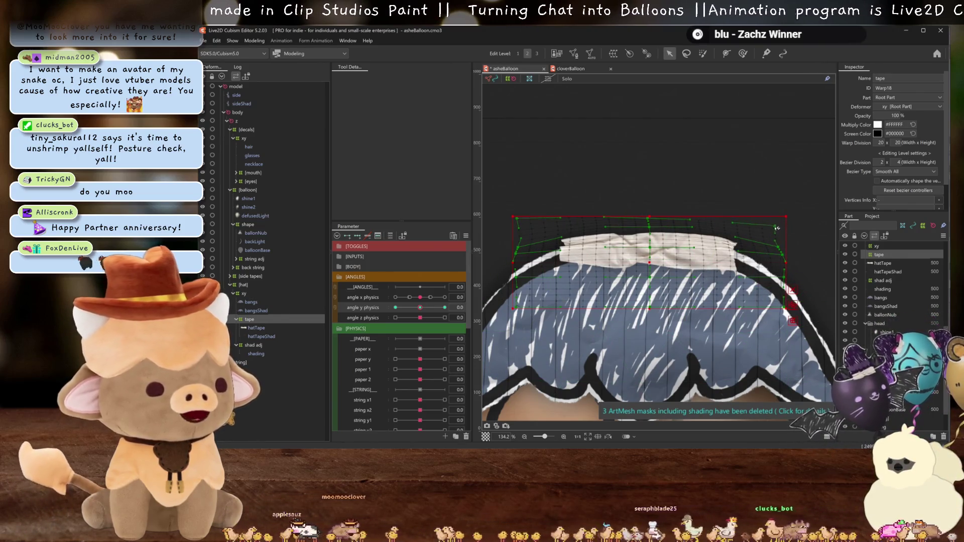
key("ctrl+h")
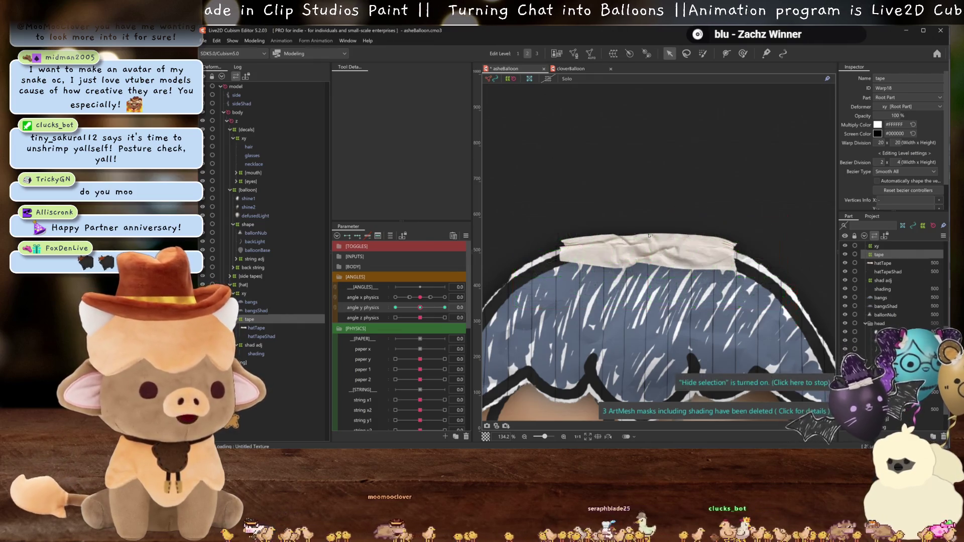
scroll(604, 231, "down", 4)
Shape the tape at one Angle Y Physics extreme so it follows the tilting bangs, checking with the grid hidden.
mouse_move(420, 308)
left_mouse_down()
mouse_move(379, 310)
mouse_move(439, 310)
left_mouse_up()
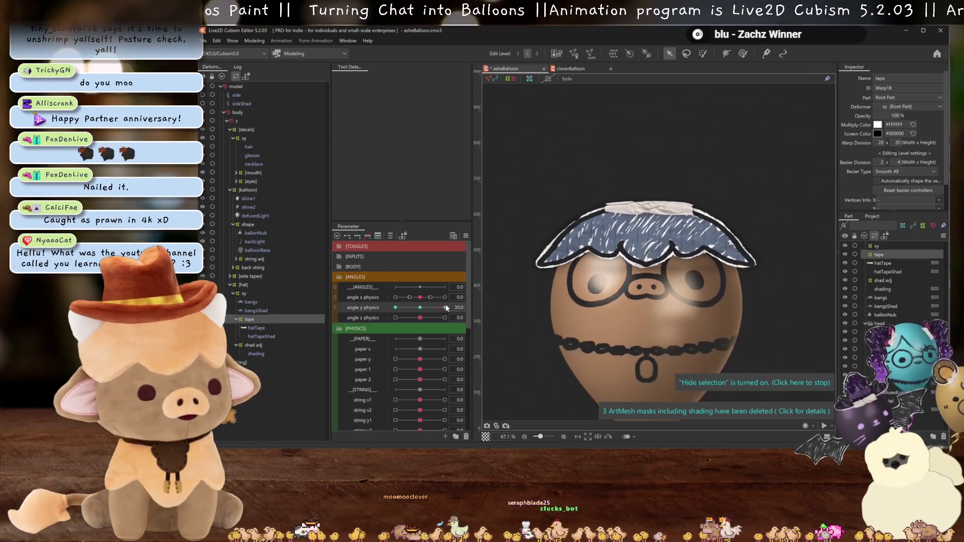
scroll(692, 217, "up", 3)
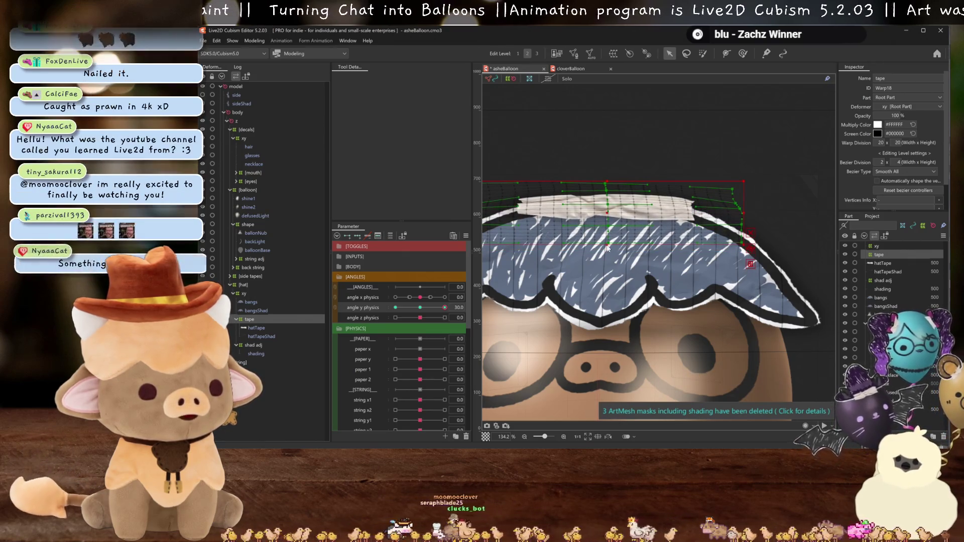
key("ctrl+h")
scroll(691, 217, "down", 3)
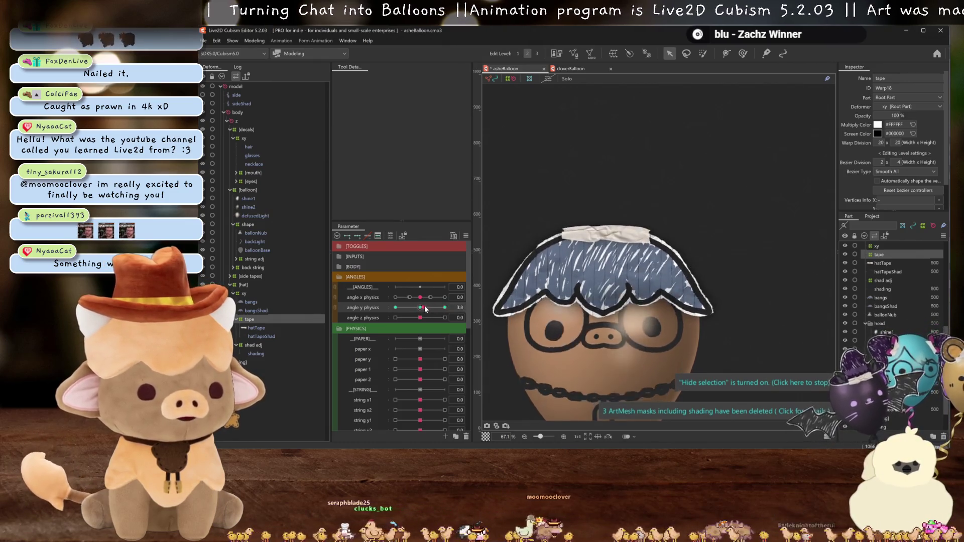
scroll(575, 243, "up", 3)
key("ctrl+h")
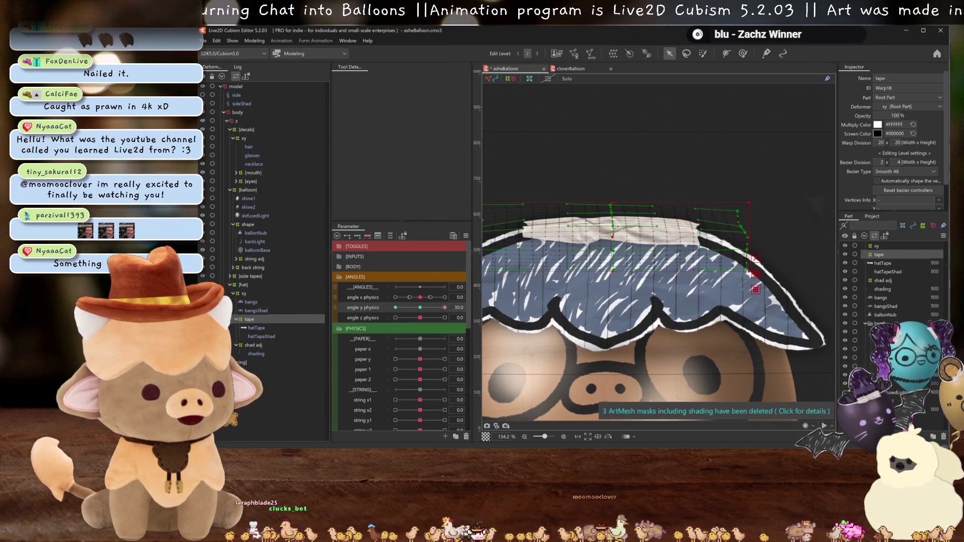
key("ctrl+h")
scroll(613, 214, "down", 3)
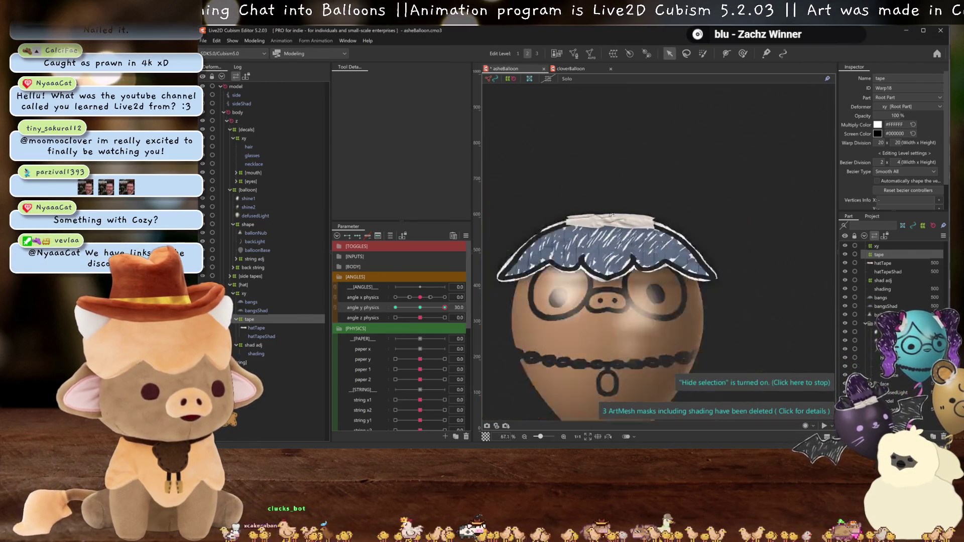
Scrub to the opposite Angle Y extreme to check the tape motion, then return the angle to neutral.
left_click_drag(405, 303, 420, 310)
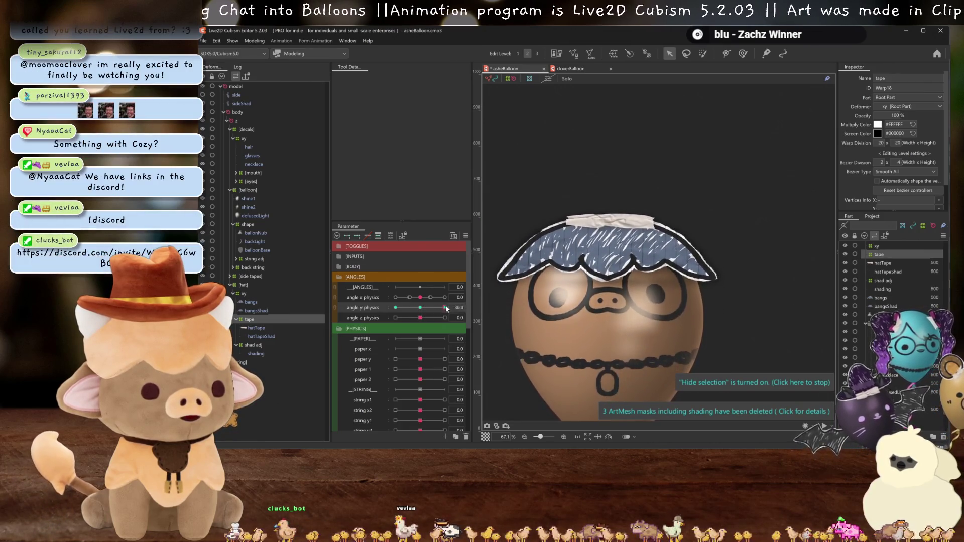
mouse_move(420, 310)
left_mouse_down()
mouse_move(362, 314)
mouse_move(469, 320)
mouse_move(340, 316)
mouse_move(325, 306)
mouse_move(416, 315)
mouse_move(326, 304)
left_mouse_up()
scroll(648, 296, "down", 2)
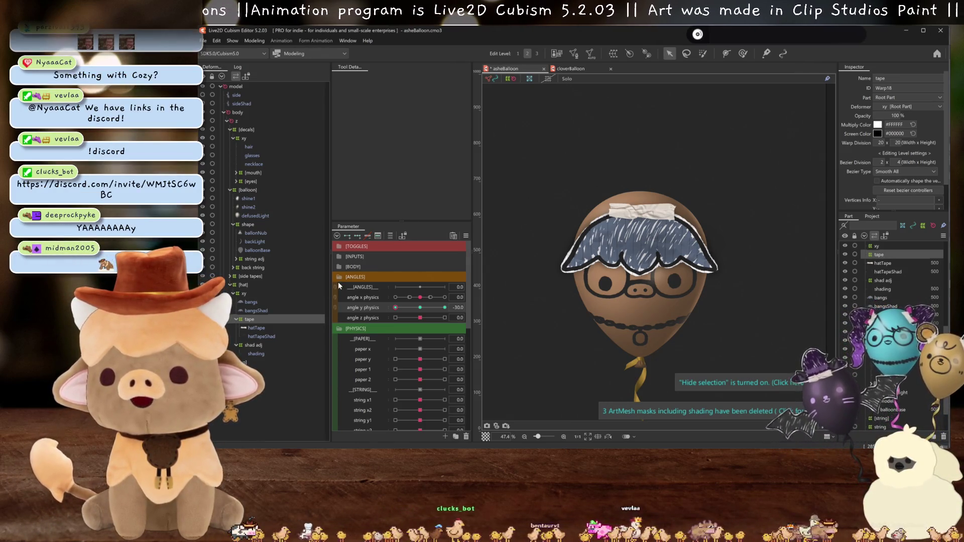
left_click_drag(424, 309, 420, 307)
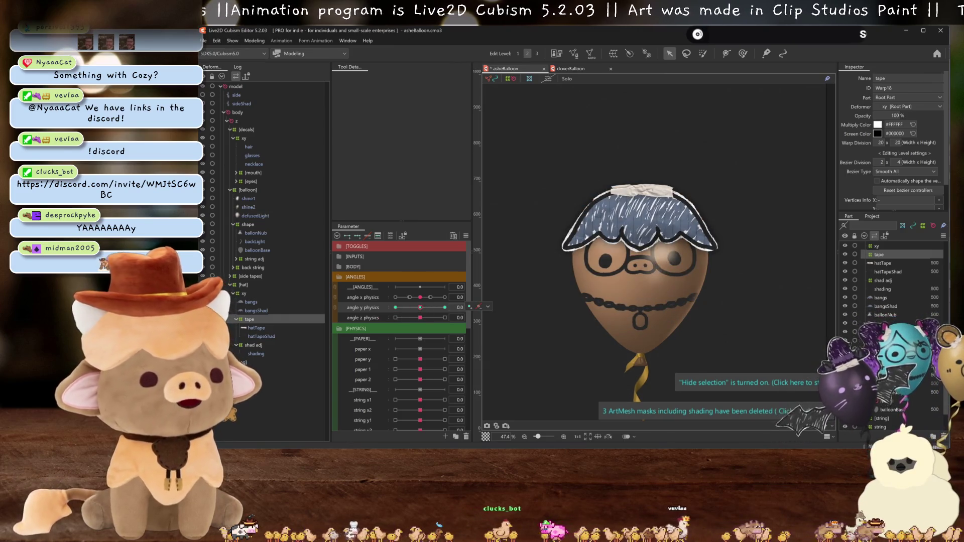
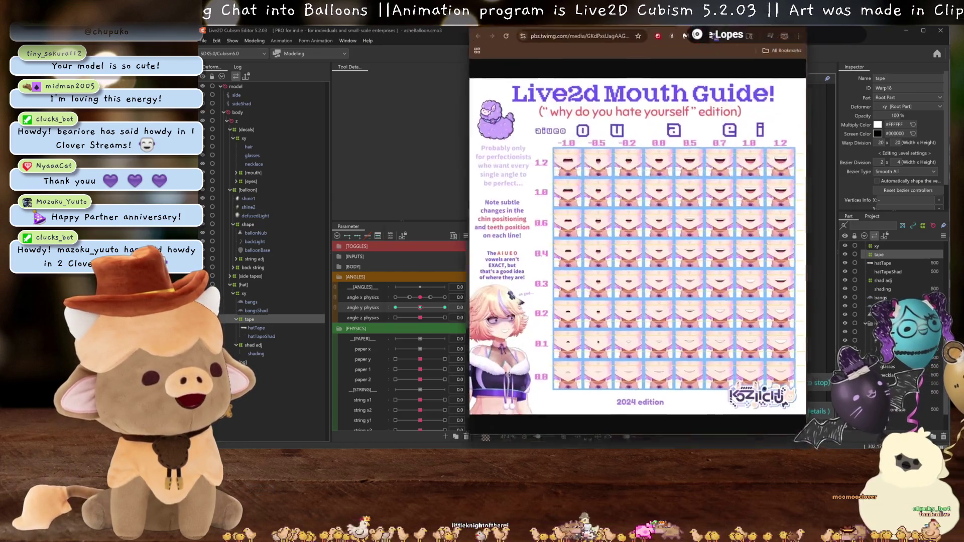
Move the mouth guide image window up out of the way and then close it.
left_click_drag(630, 34, 629, 151)
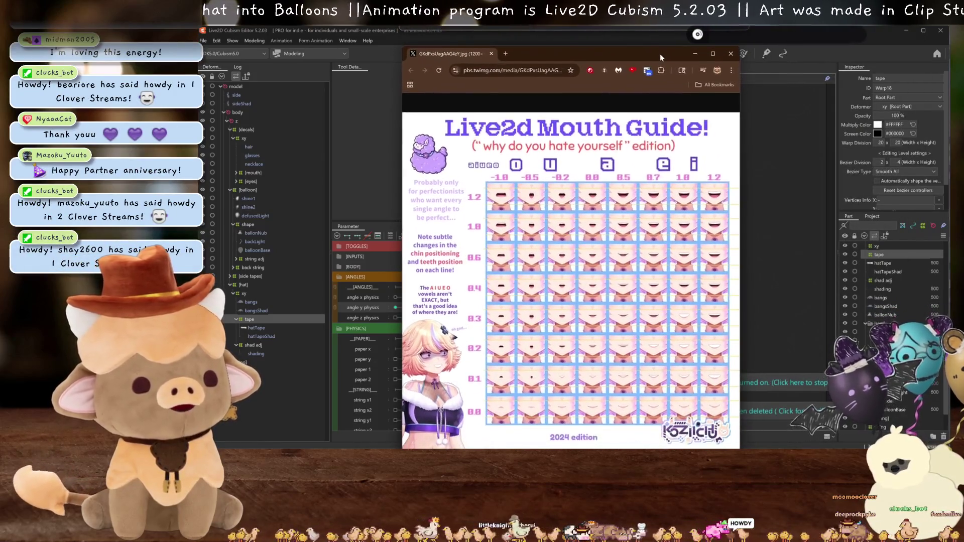
left_click_drag(629, 151, 659, 50)
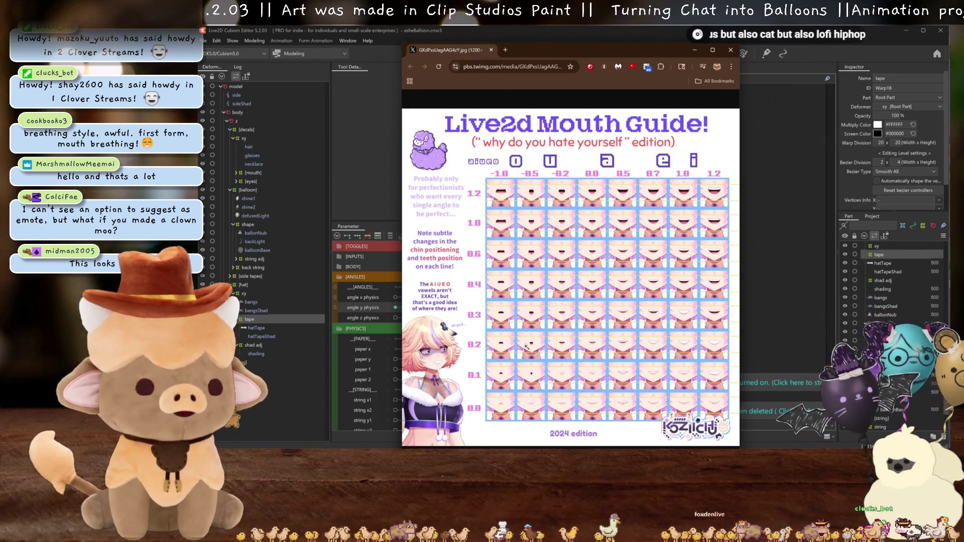
left_click(491, 51)
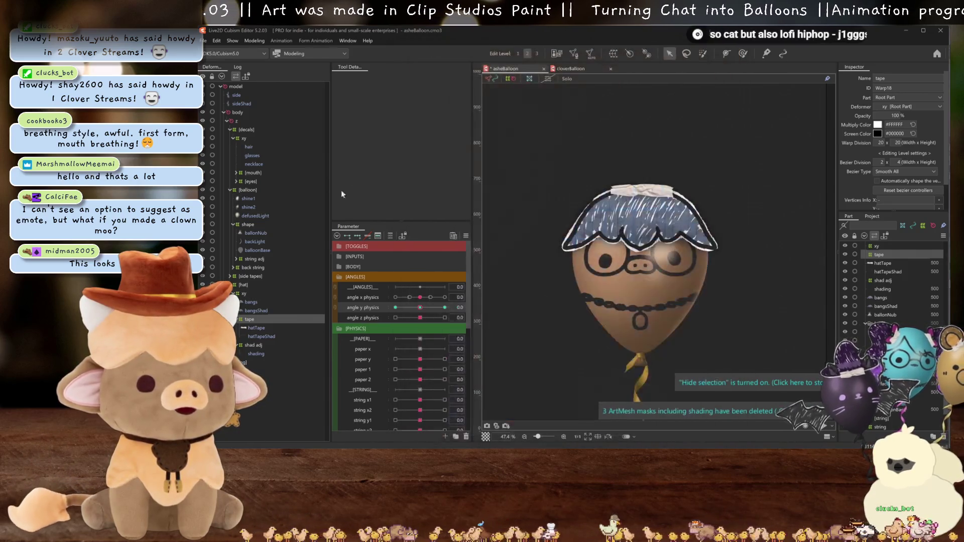
scroll(392, 332, "down", 5)
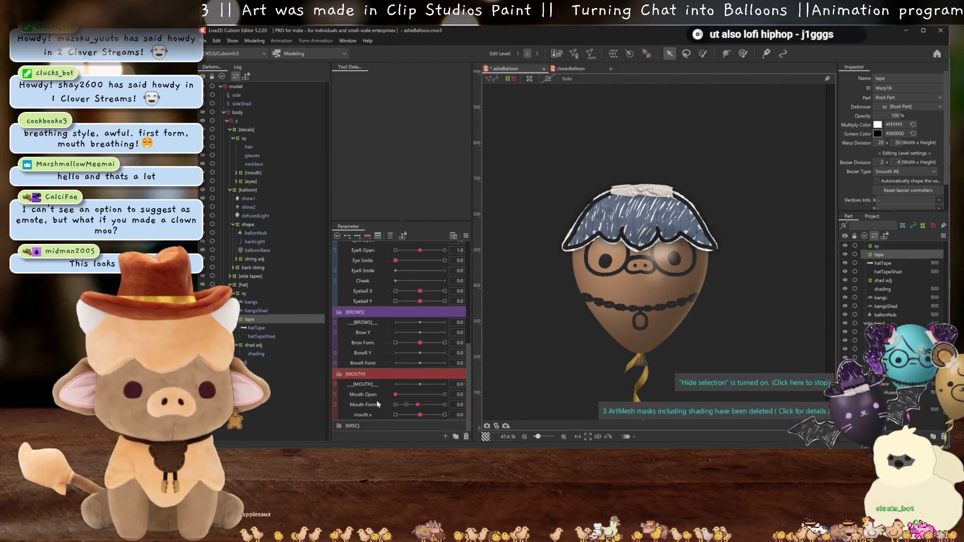
Test Mouth Form and Mouth Open on the balloon, returning Mouth Form to 0.
mouse_move(419, 404)
left_mouse_down()
mouse_move(468, 404)
mouse_move(424, 405)
left_mouse_up()
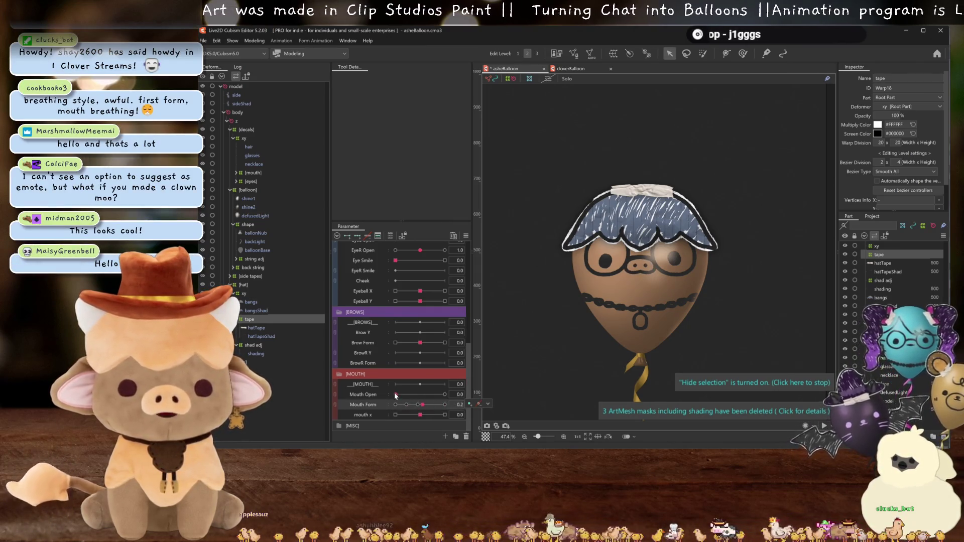
left_click_drag(395, 393, 537, 393)
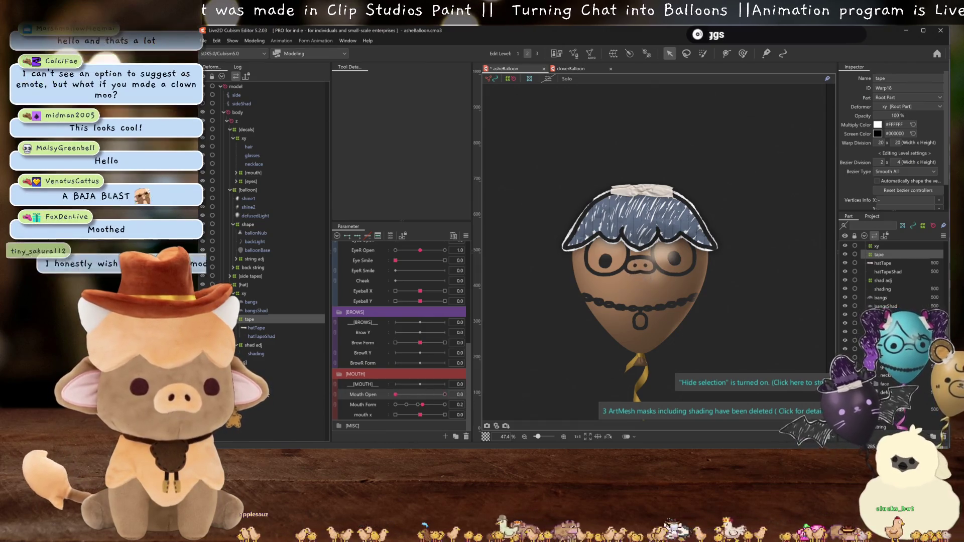
left_click_drag(425, 404, 420, 405)
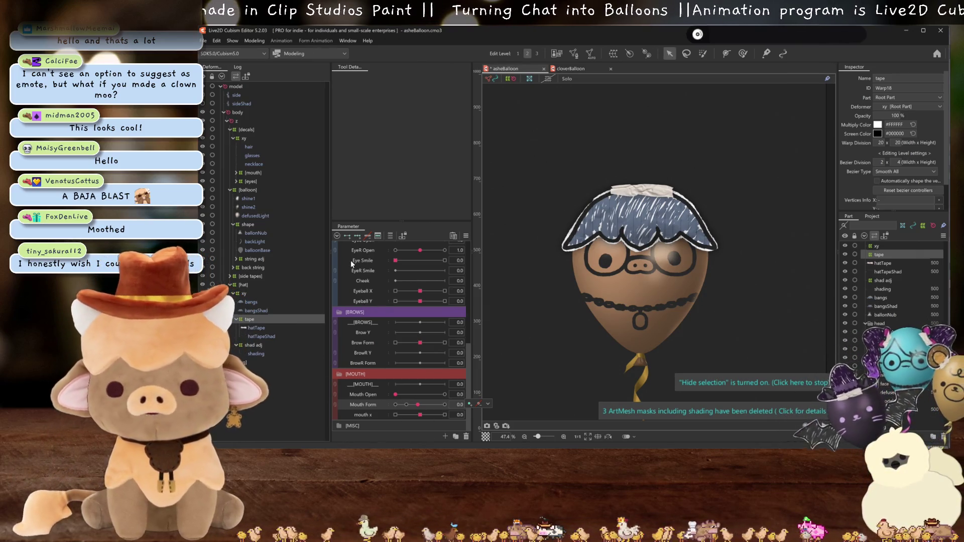
left_click(401, 395)
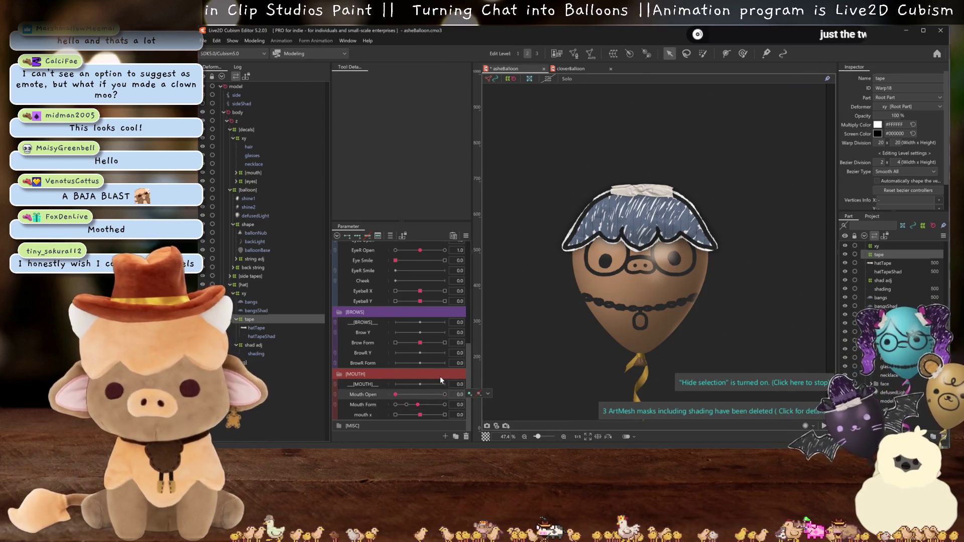
scroll(412, 337, "up", 5)
scroll(412, 337, "up", 2)
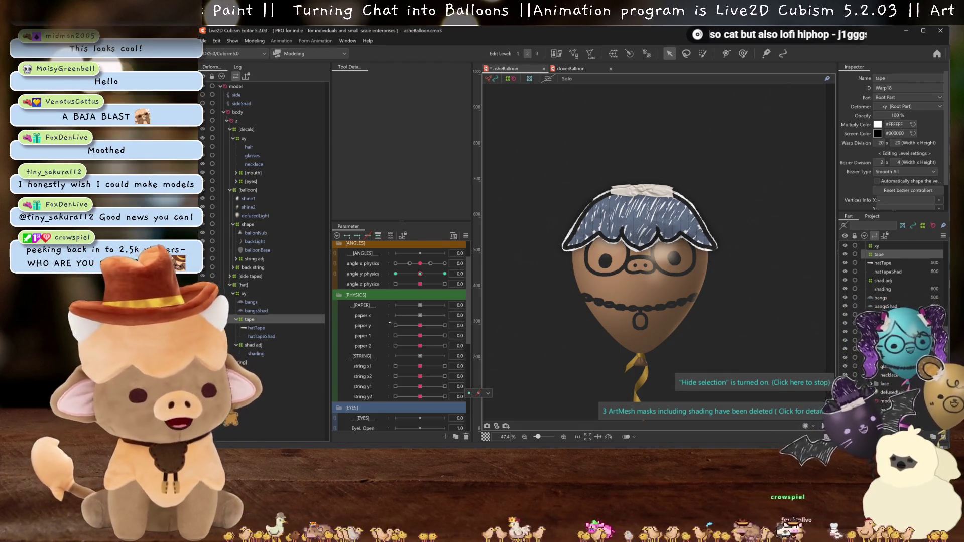
Tilt the balloon with the head physics, recentring angle x and leaving angle y physics at -30.
mouse_move(421, 273)
left_mouse_down()
mouse_move(382, 268)
mouse_move(393, 264)
left_mouse_up()
left_click(420, 263)
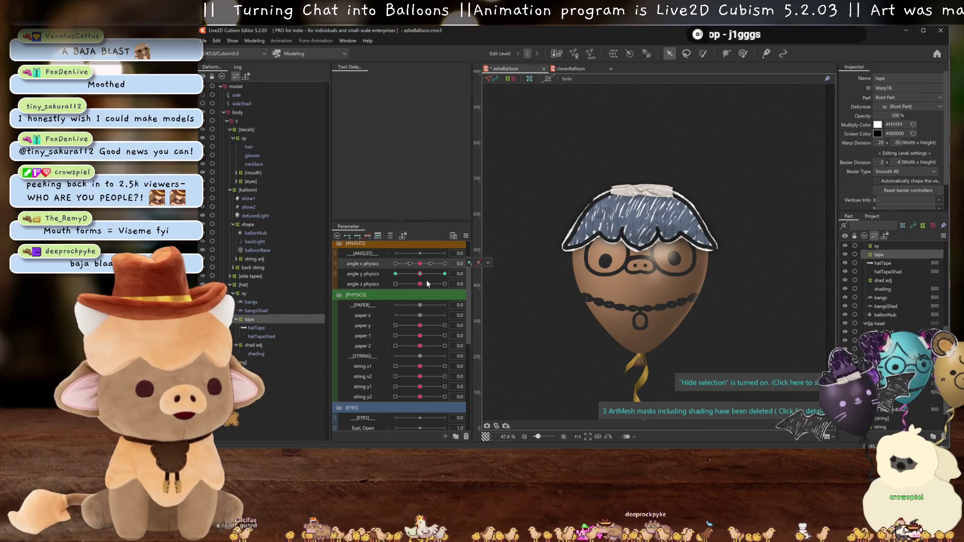
left_click_drag(420, 273, 395, 274)
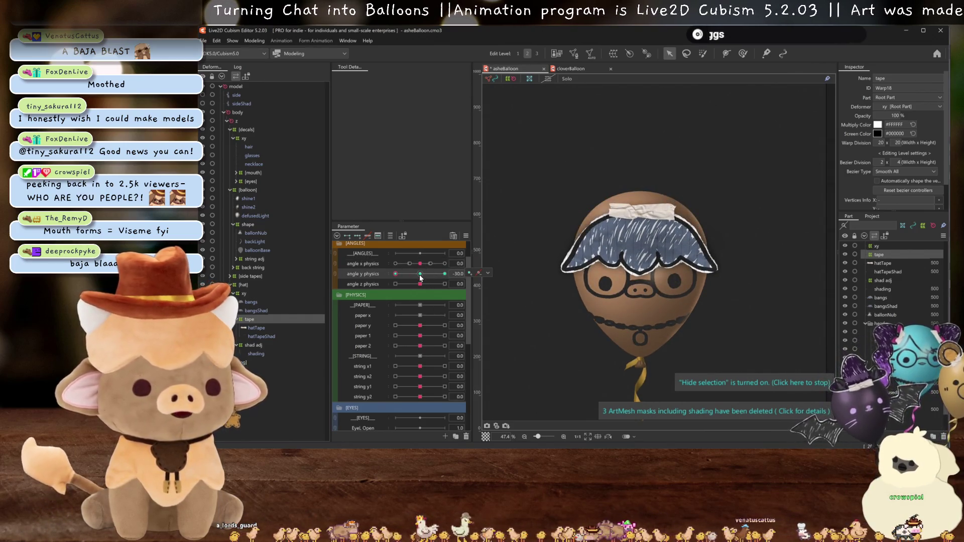
Reset angle y physics to 0, shake the Physics Settings preview to check the swing, and close it.
left_click(420, 274)
left_click(255, 41)
left_click(269, 214)
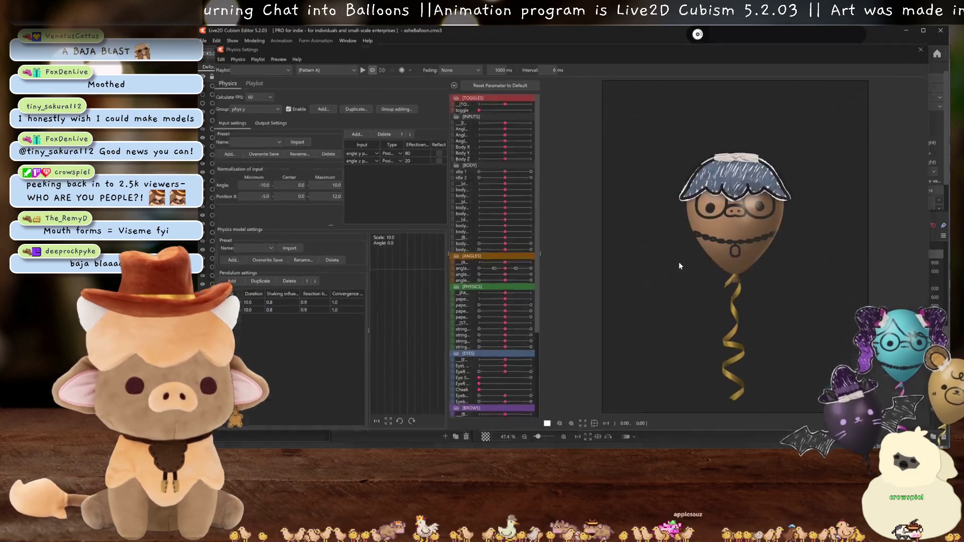
left_click_drag(752, 411, 763, 279)
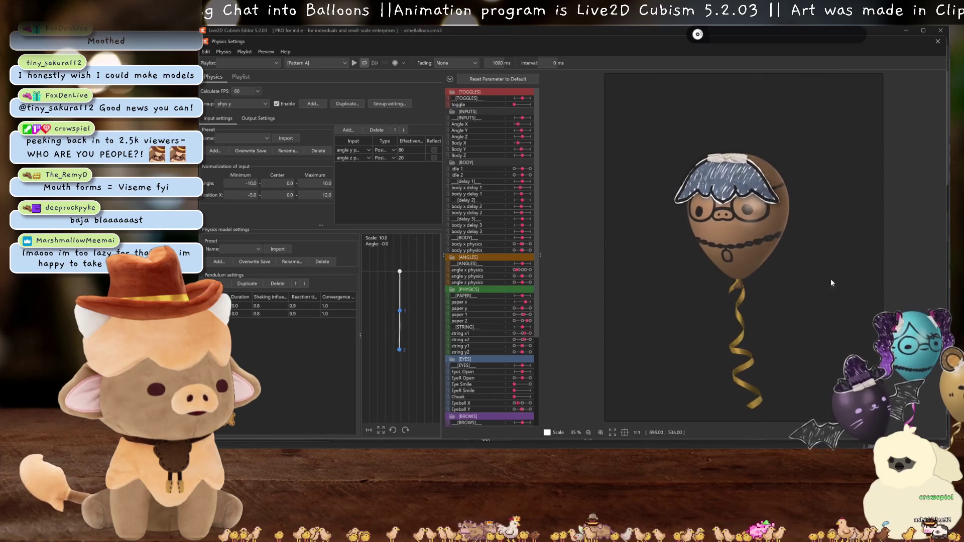
left_click(938, 41)
scroll(624, 264, "up", 3)
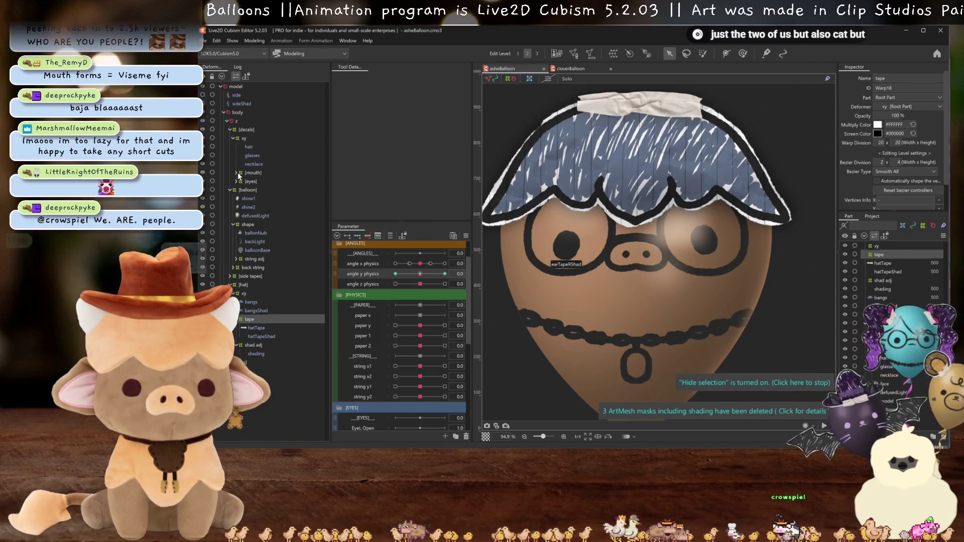
Delete the nose folder inside asheBalloon's [mouth] > mx group and bring up the File menu.
left_click(236, 173)
left_click(238, 190)
left_click(242, 233)
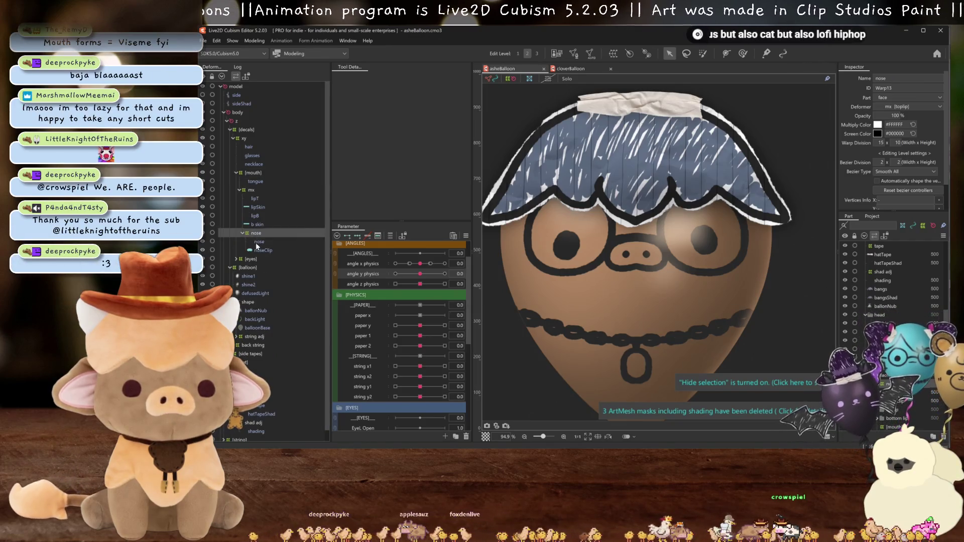
key("Delete")
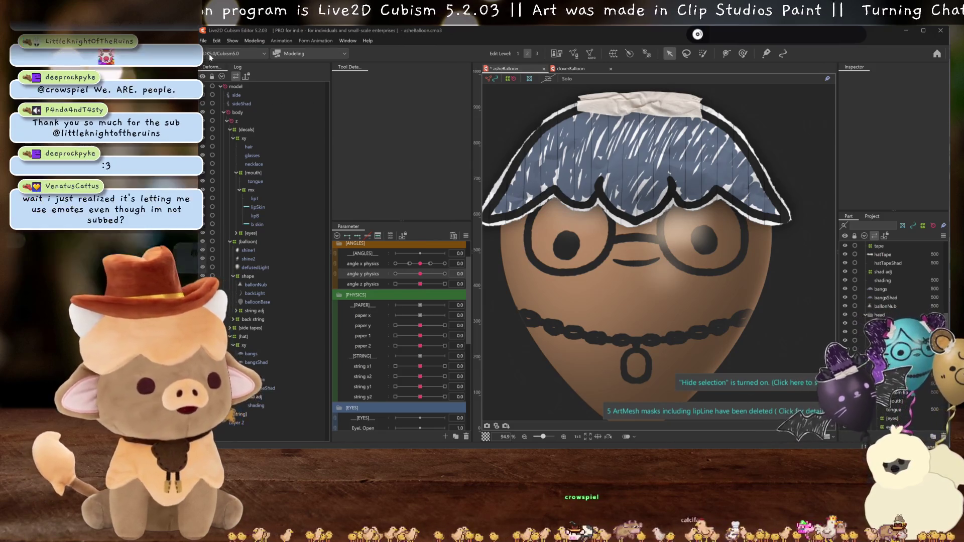
left_click(217, 40)
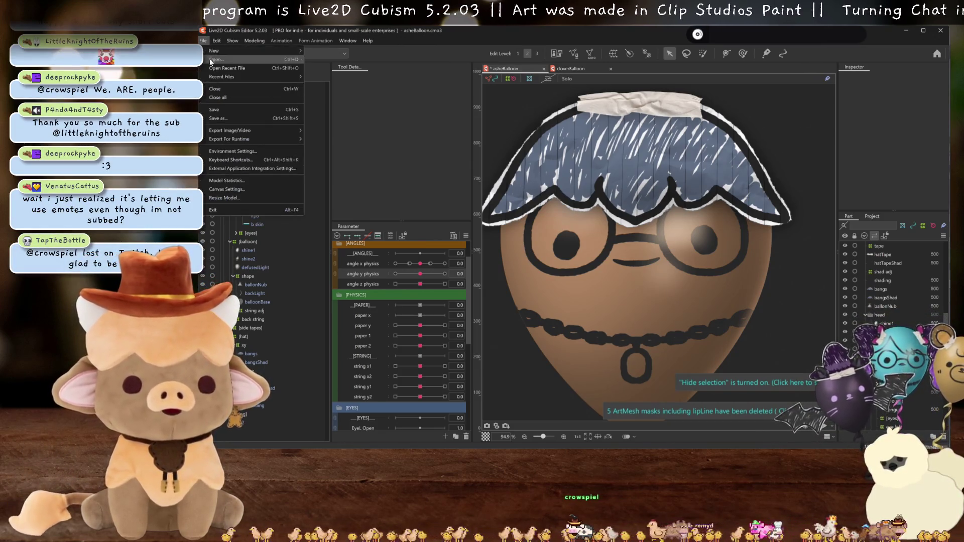
mouse_move(226, 76)
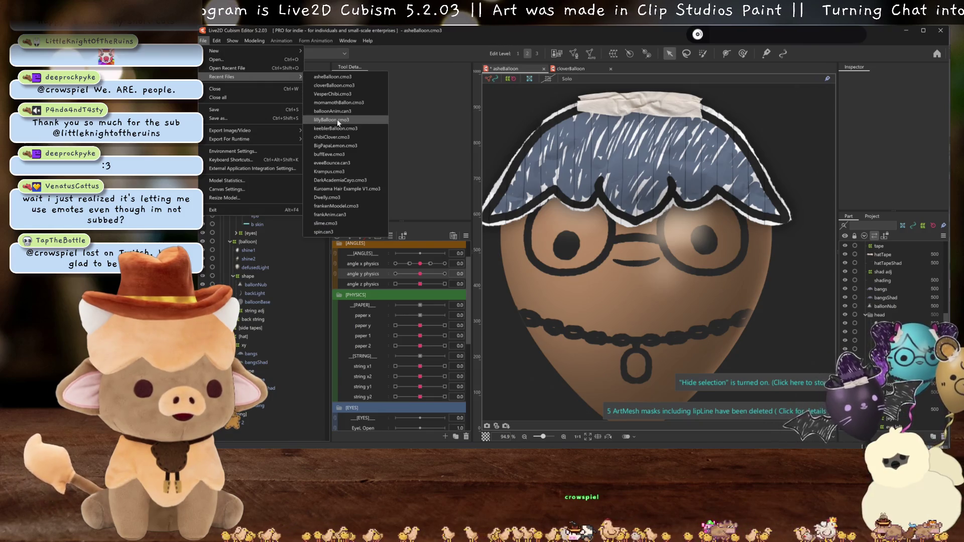
Open lillyBalloon.cmo3 from Recent Files, inspect the bear's face, and return to asheBalloon.
left_click(336, 119)
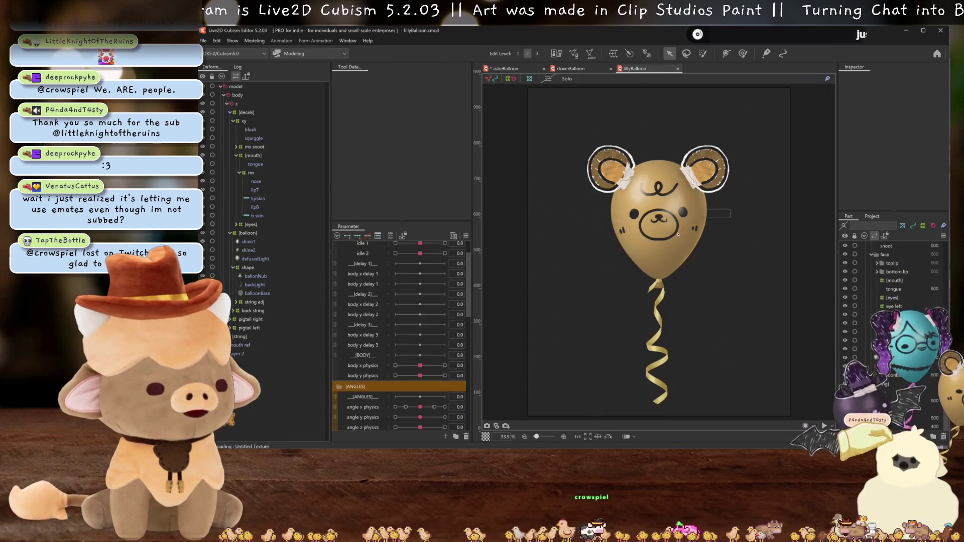
scroll(643, 215, "up", 3)
scroll(642, 215, "up", 3)
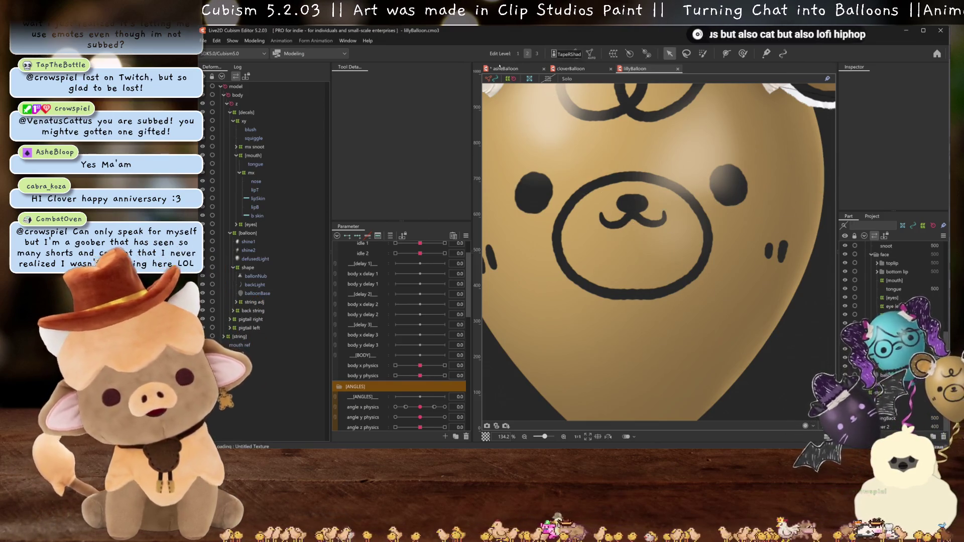
key("ctrl+Tab")
scroll(636, 268, "up", 2)
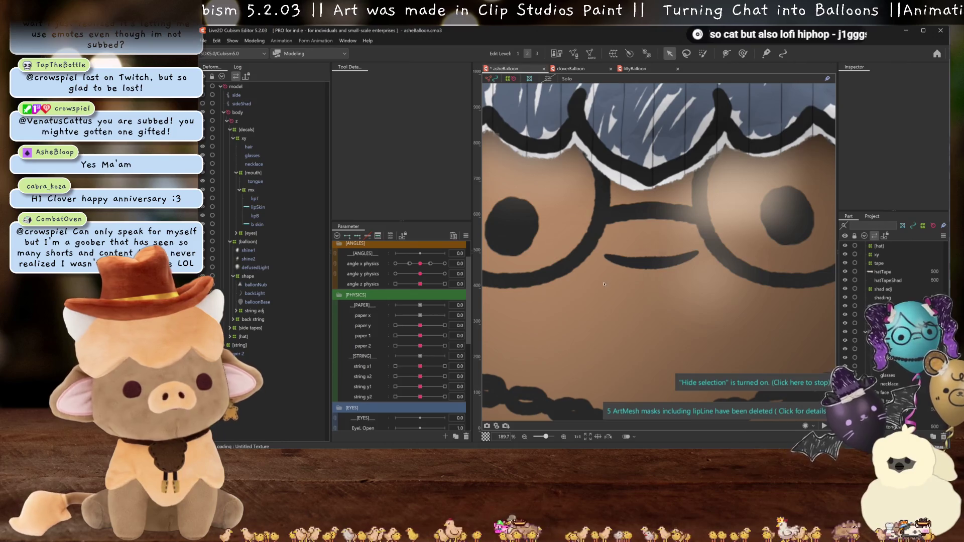
scroll(654, 291, "up", 1)
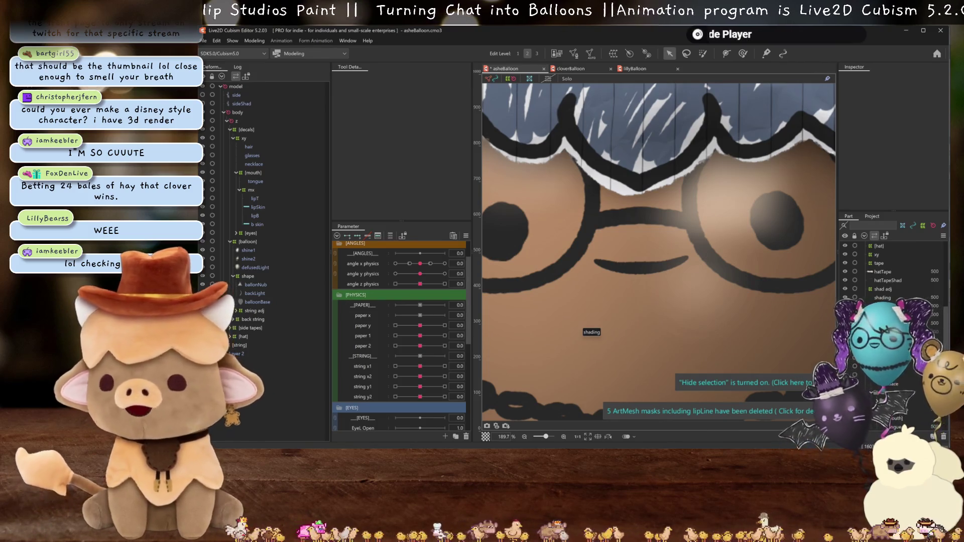
scroll(597, 244, "down", 5)
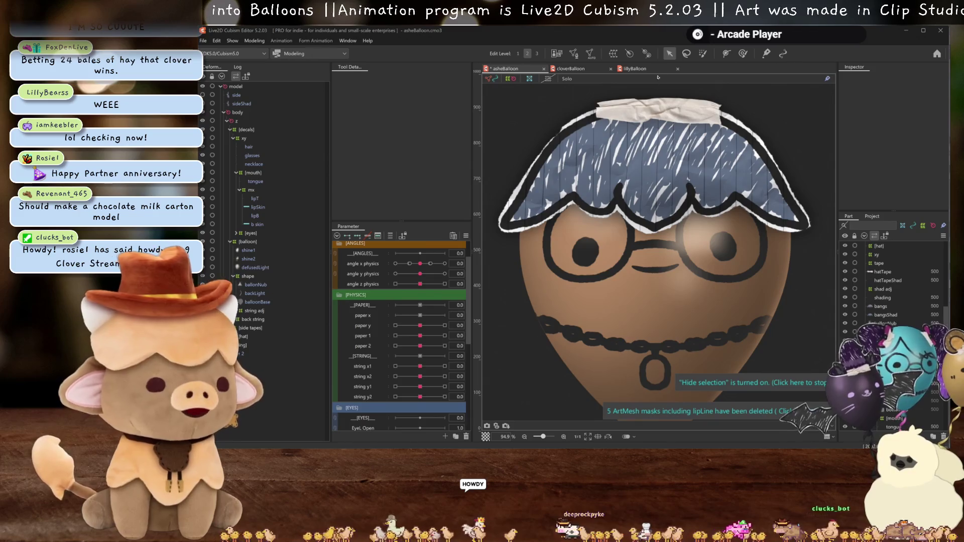
Copy lillyBalloon's mx mouth group with its lip pieces, then delete asheBalloon's old mx lip pieces.
left_click(633, 69)
scroll(421, 379, "down", 1)
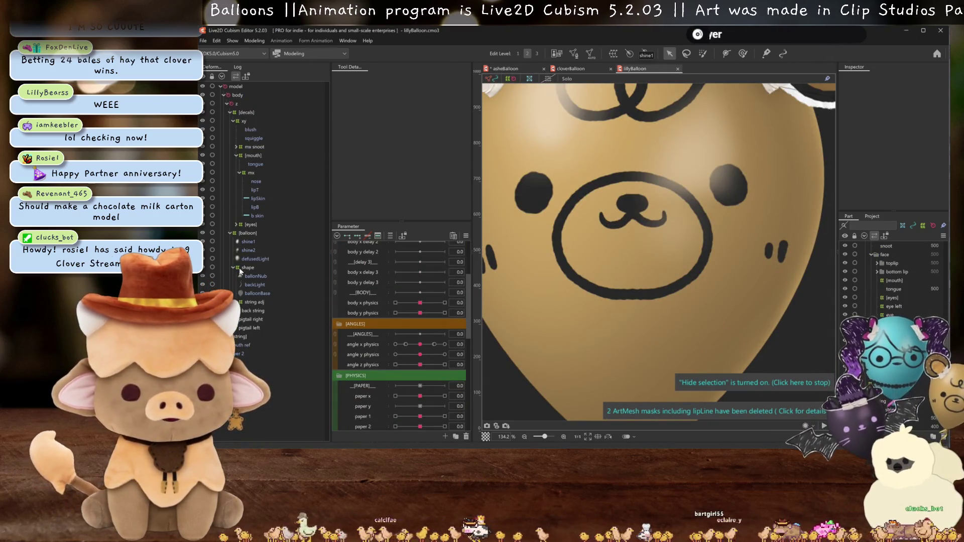
left_click(247, 173)
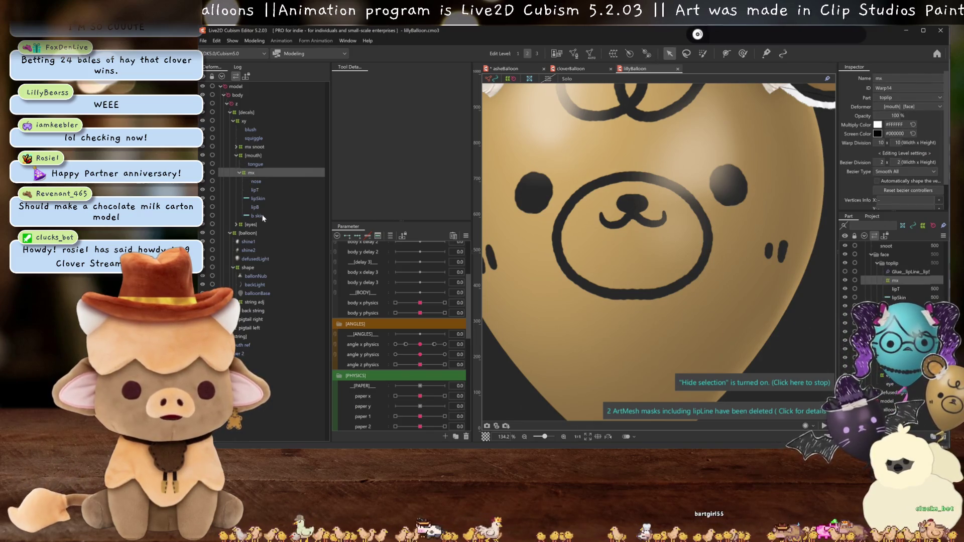
left_click(256, 216, "shift")
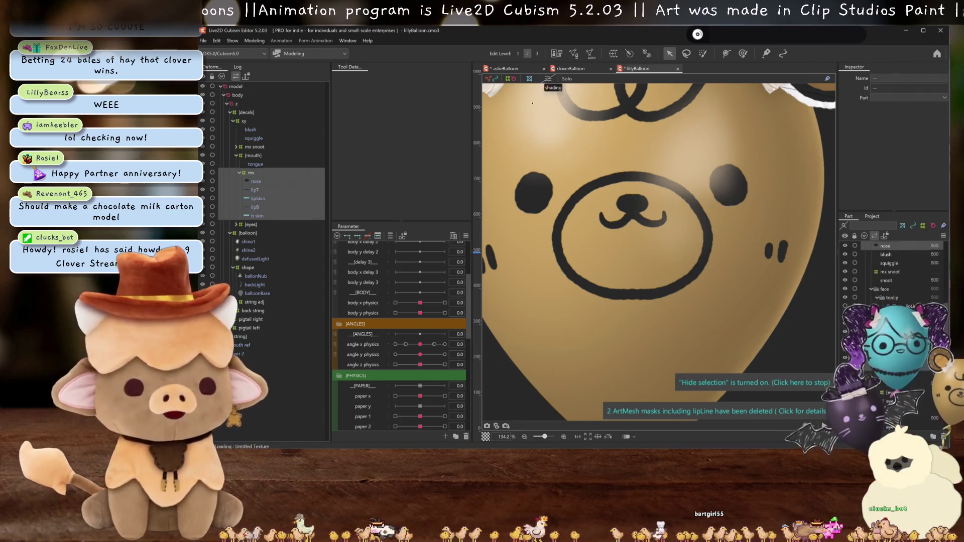
key("ctrl+Tab")
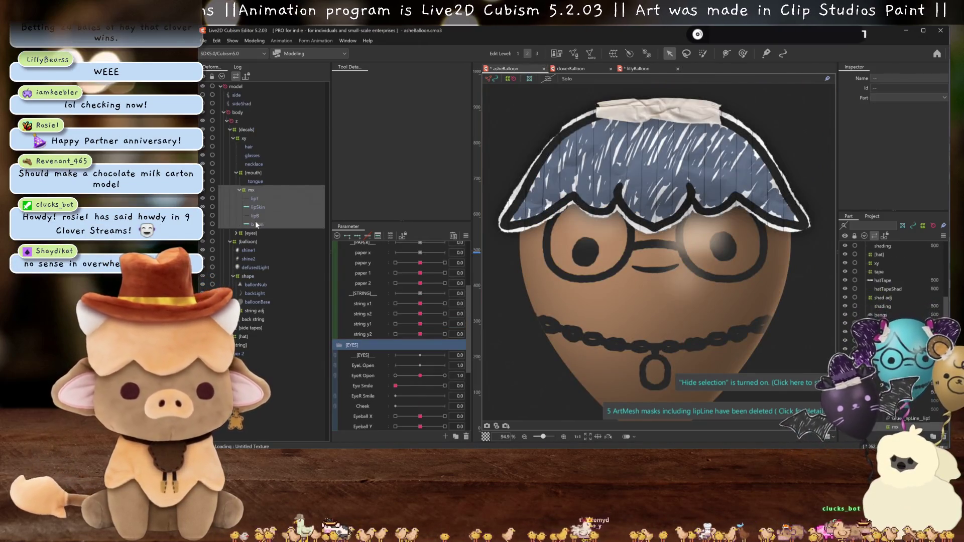
key("Delete")
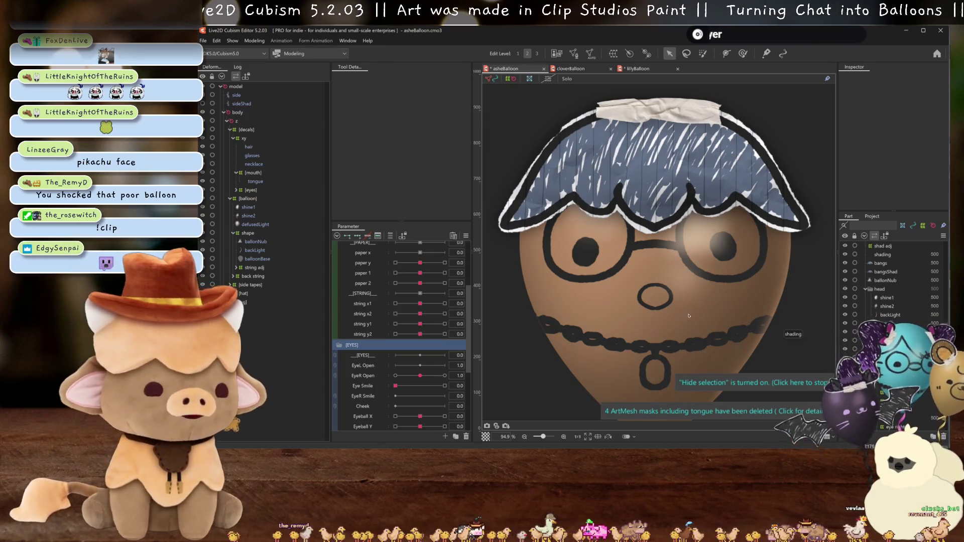
Paste the bear's mouth parts into asheBalloon and delete the pasted nose mesh.
key("ctrl+s")
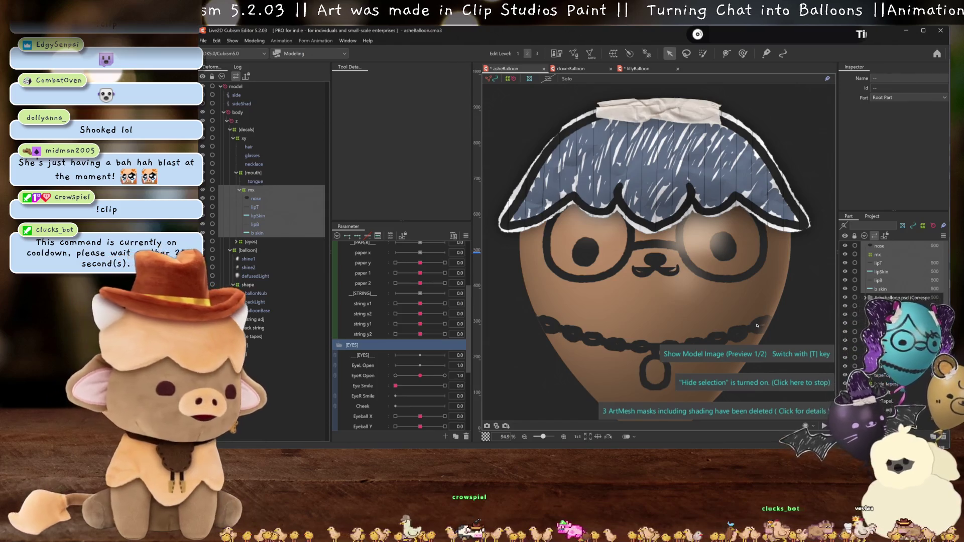
left_click(268, 198)
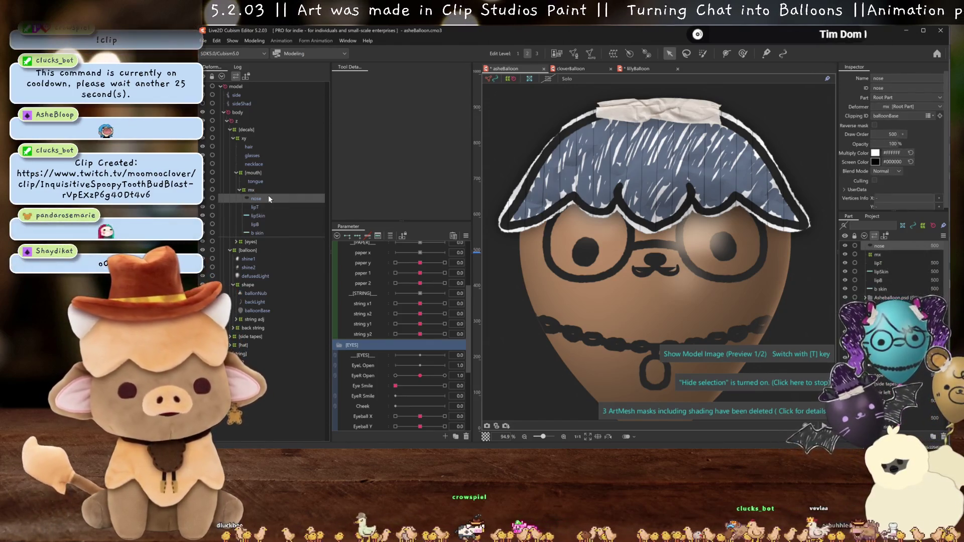
left_click(263, 217)
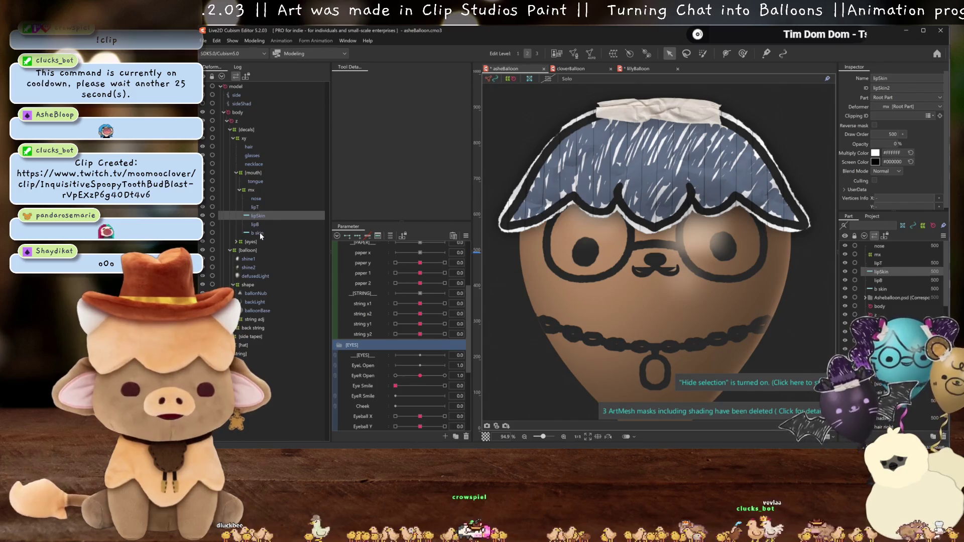
left_click(255, 195)
key("Delete")
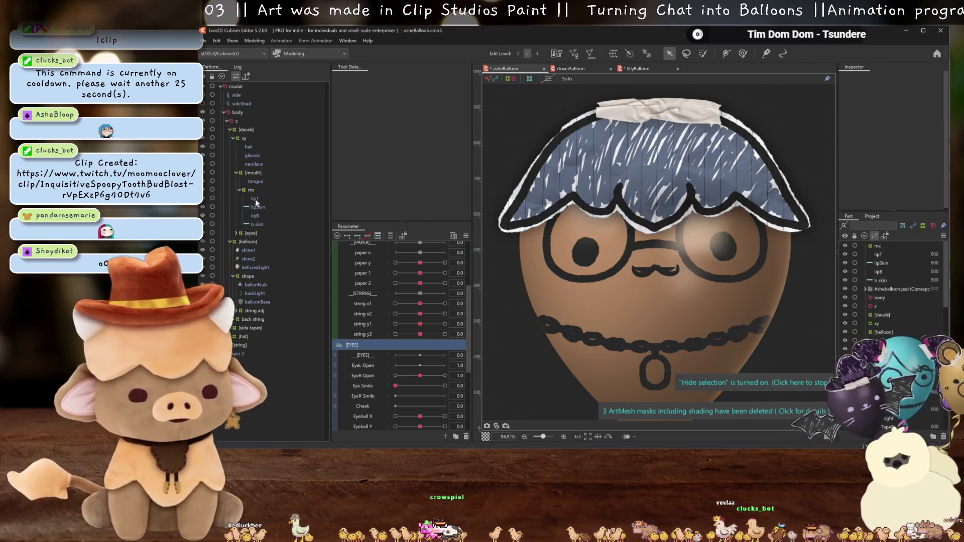
Inspect the lipT, lipSkin, lipB and skin meshes up close, compare with lillyBalloon, and hide a lip mesh.
left_click(256, 207)
left_click(255, 226, "ctrl")
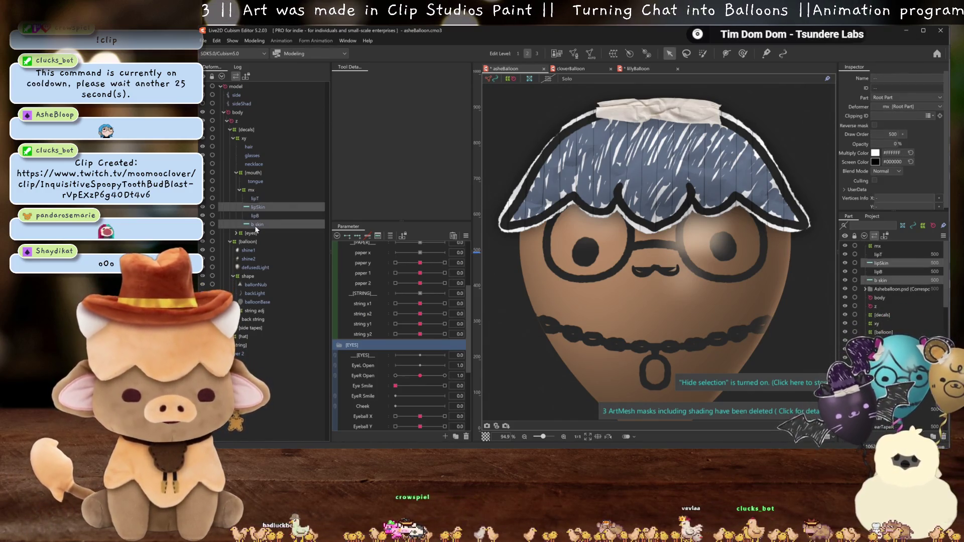
left_click(253, 181)
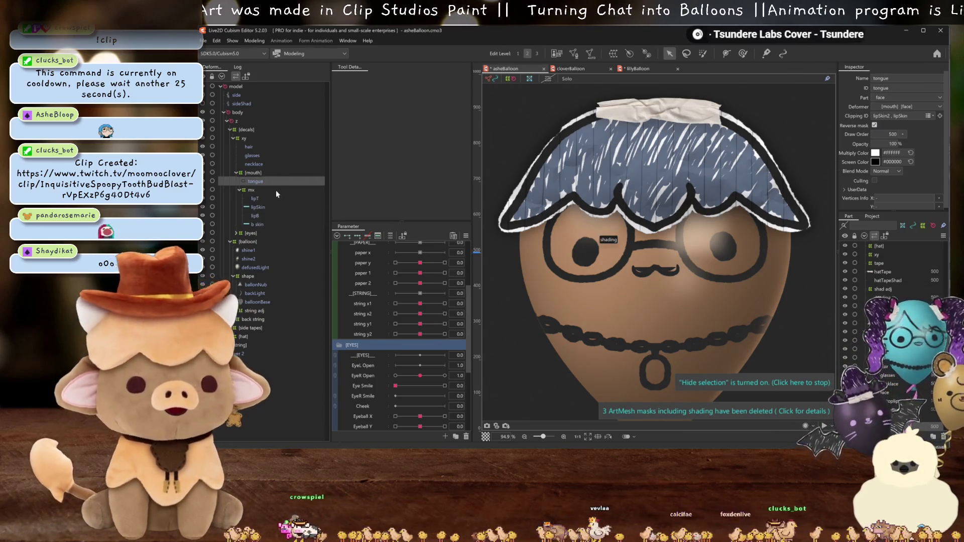
left_click(257, 197)
scroll(662, 281, "up", 3)
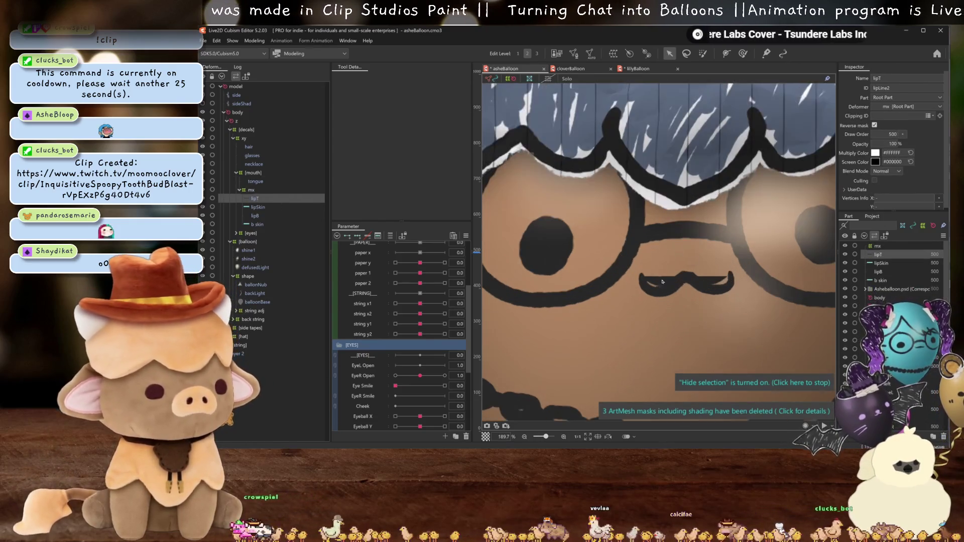
left_click(659, 282)
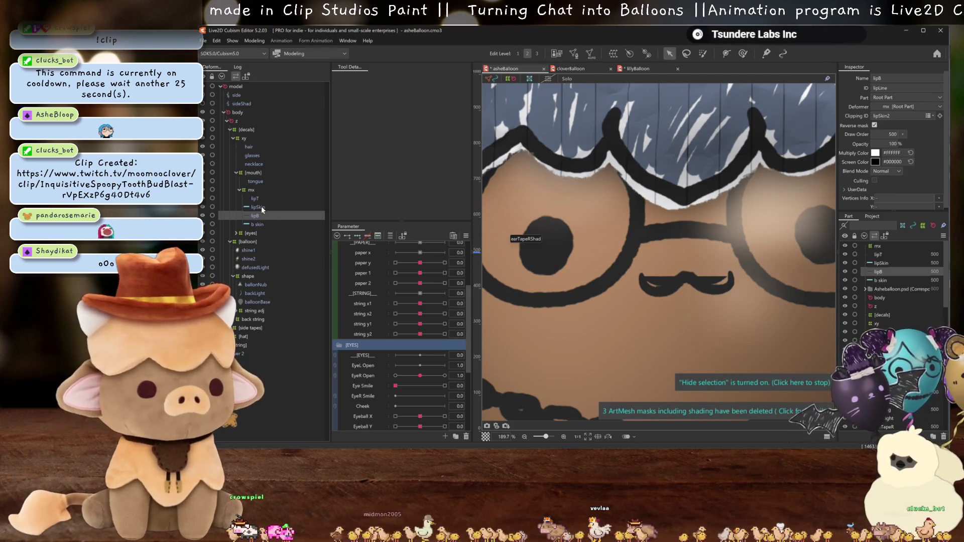
left_click(261, 206)
left_click(264, 216)
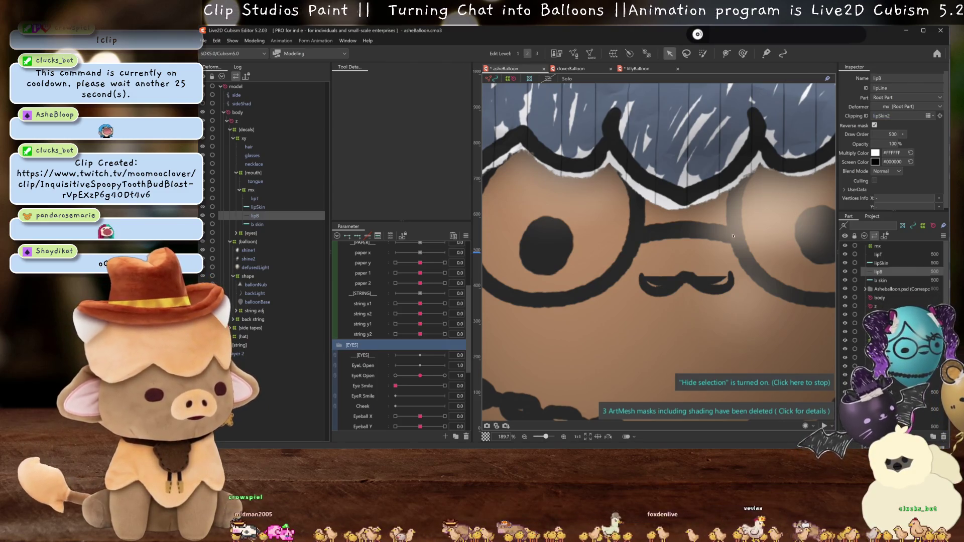
scroll(719, 262, "up", 1)
scroll(716, 261, "up", 1)
scroll(698, 248, "down", 2)
left_click_drag(700, 246, 649, 262)
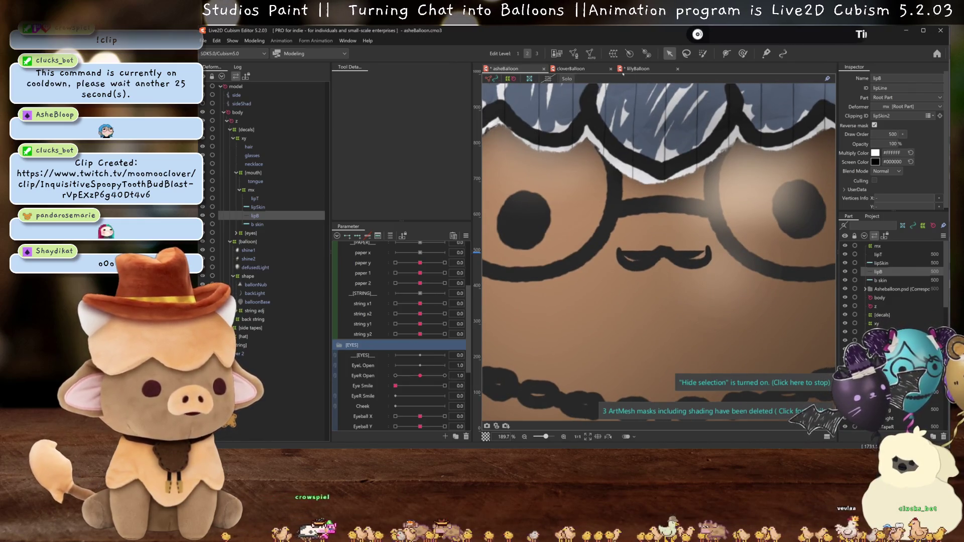
left_click(639, 68)
left_click(526, 68)
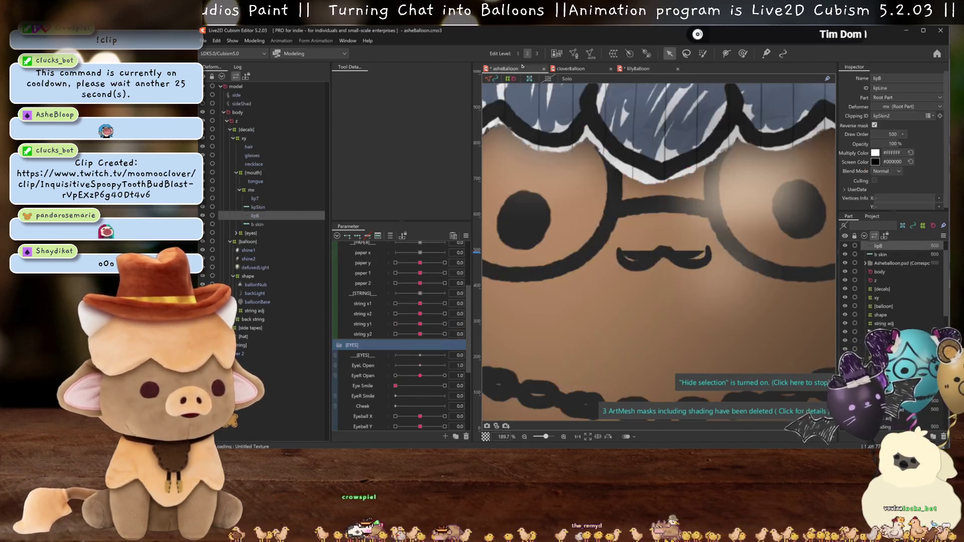
left_click(203, 216)
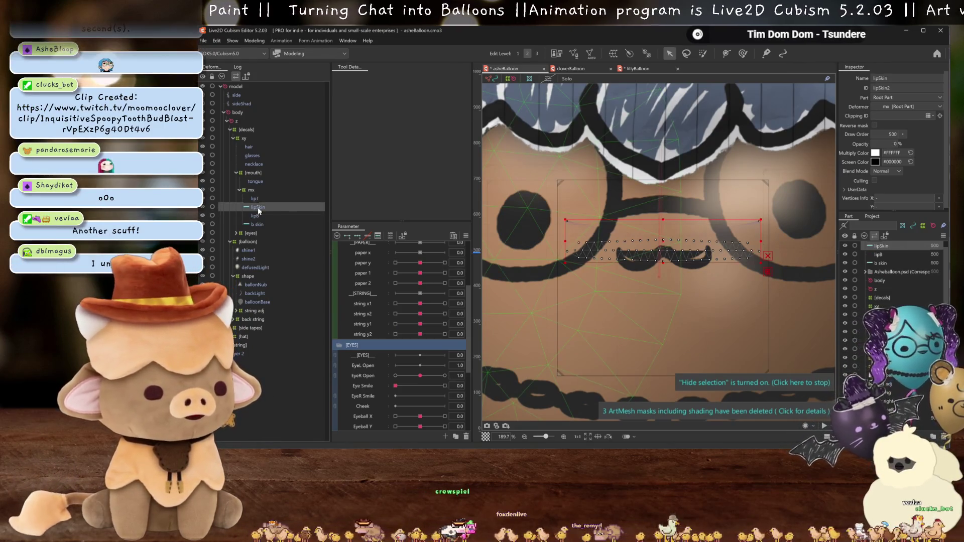
Delete asheBalloon's lip meshes leaving only the O, copy lillyBalloon's mx group and paste it in.
left_click(260, 225)
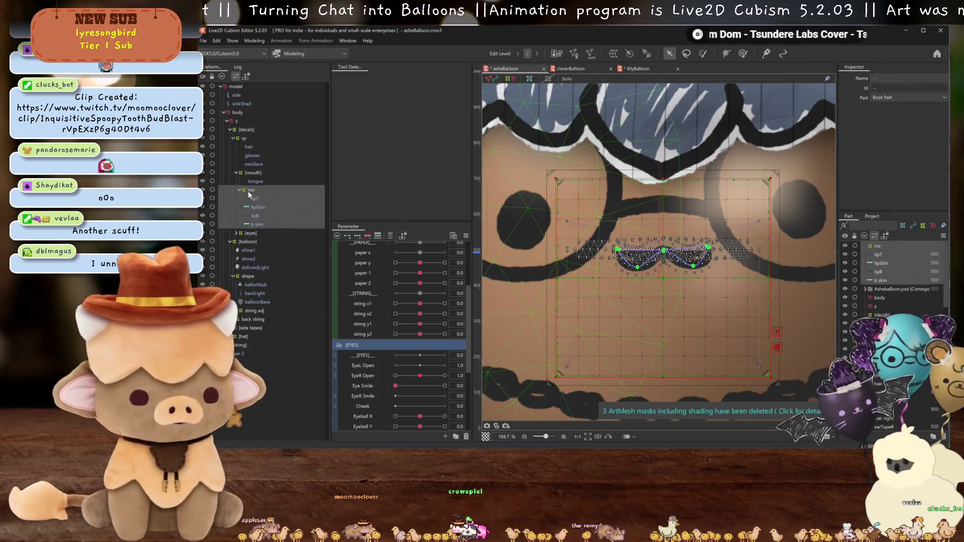
key("Delete")
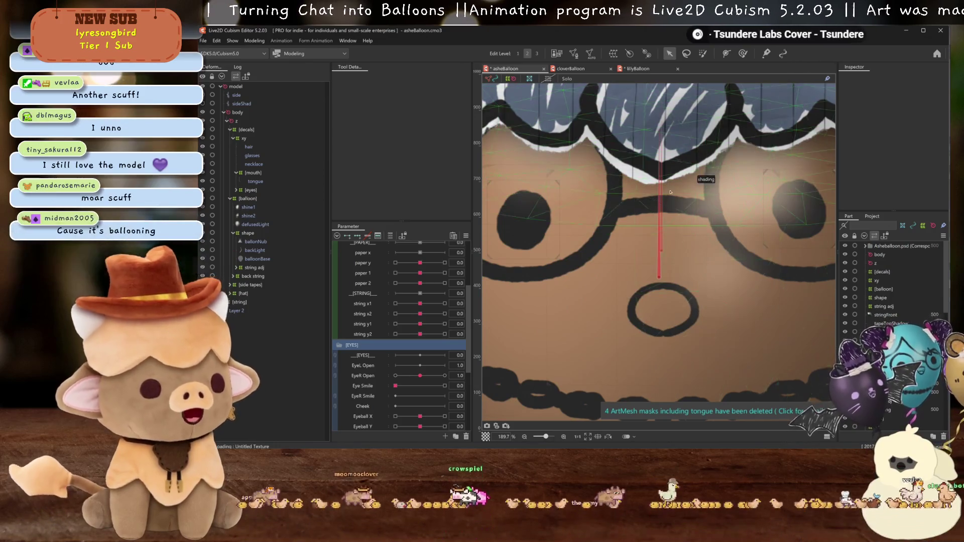
scroll(687, 225, "down", 5)
scroll(687, 224, "up", 2)
left_click(629, 68)
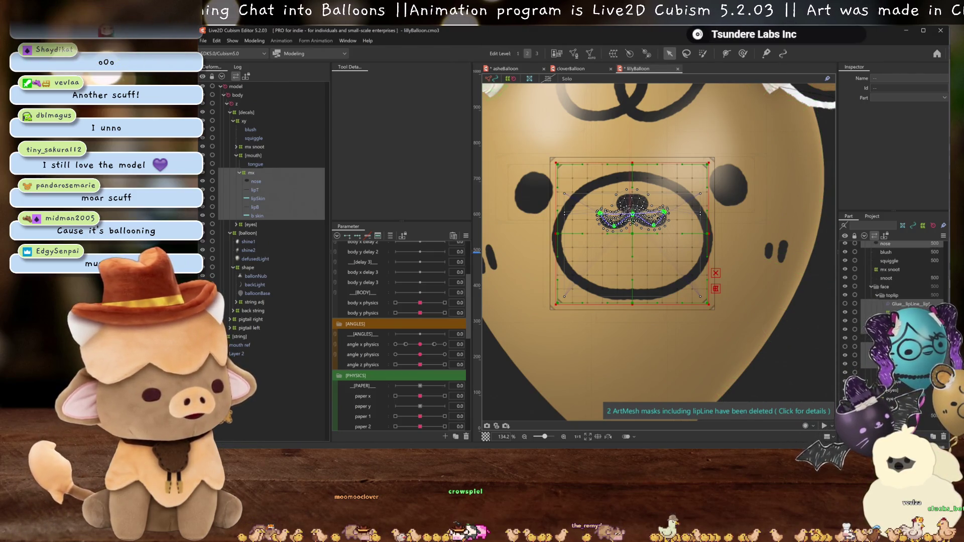
left_click(506, 69)
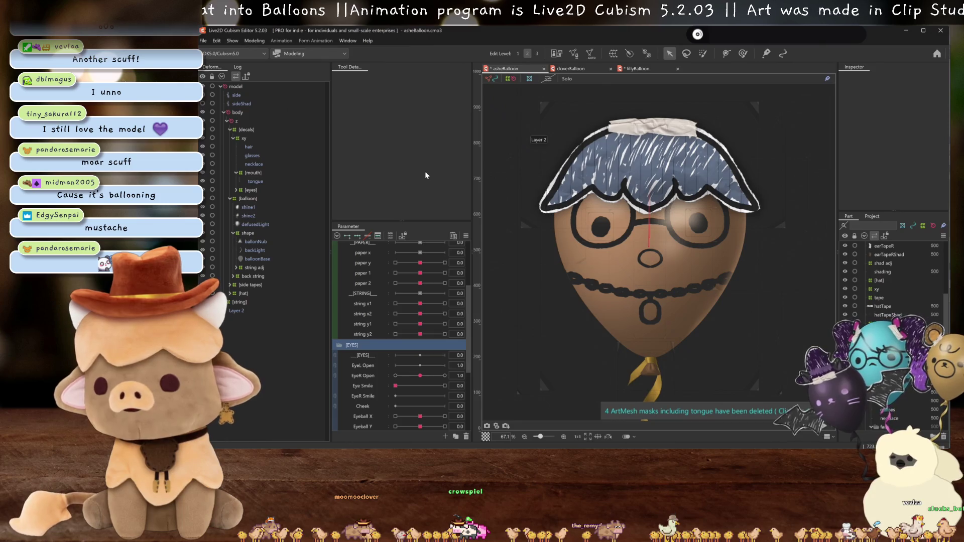
key("ctrl+v")
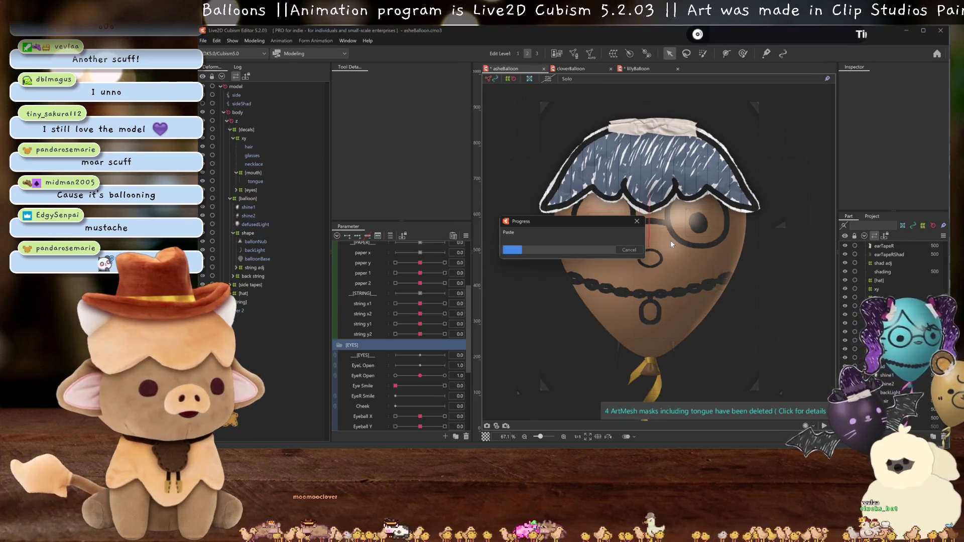
scroll(671, 240, "up", 2)
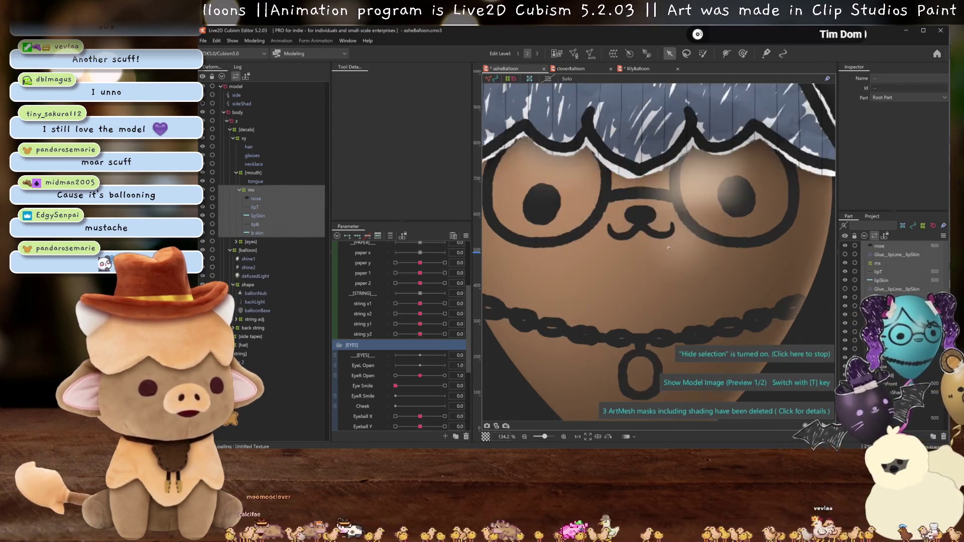
scroll(668, 248, "up", 1)
Delete the pasted nose mesh, remove the unused source image, and select the shading mesh.
key("Delete")
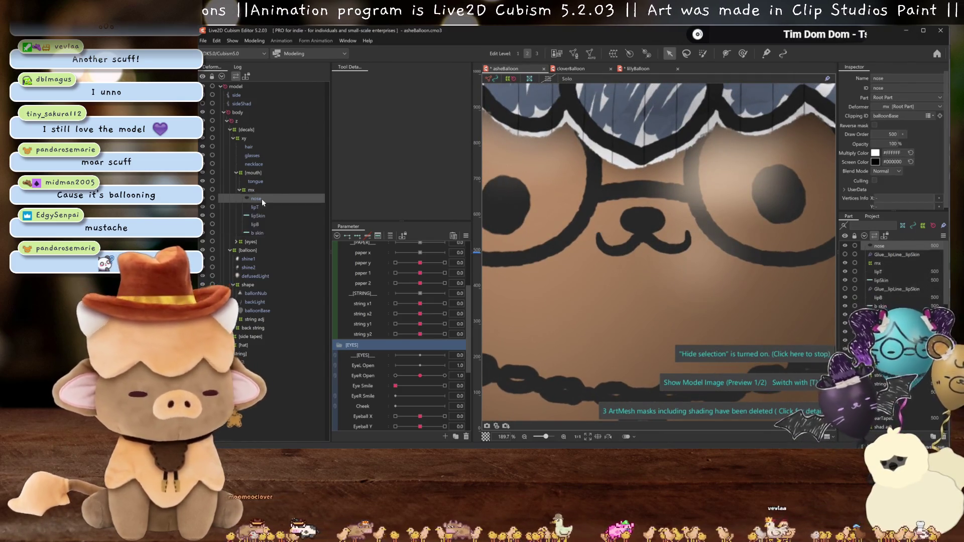
scroll(645, 224, "down", 2)
scroll(644, 223, "up", 1)
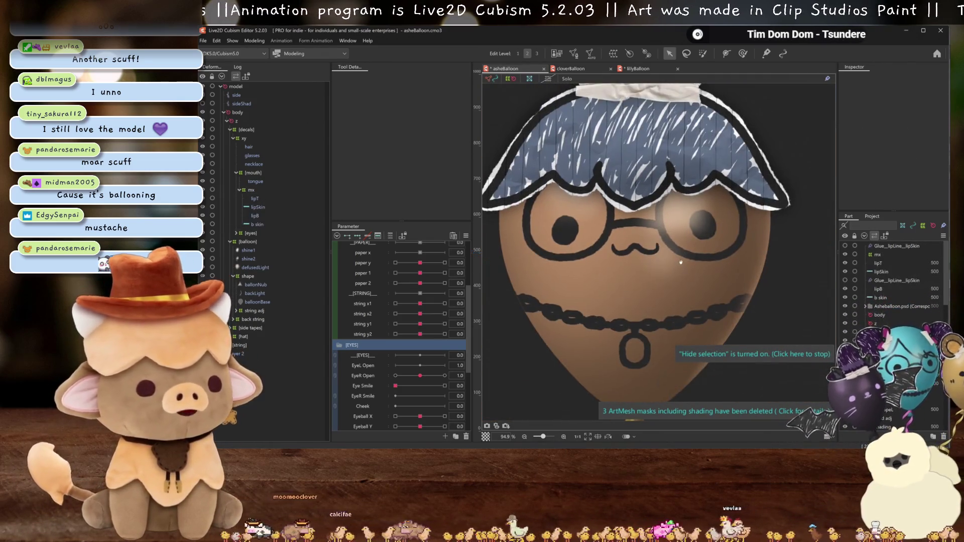
scroll(656, 234, "down", 3)
scroll(680, 259, "up", 2)
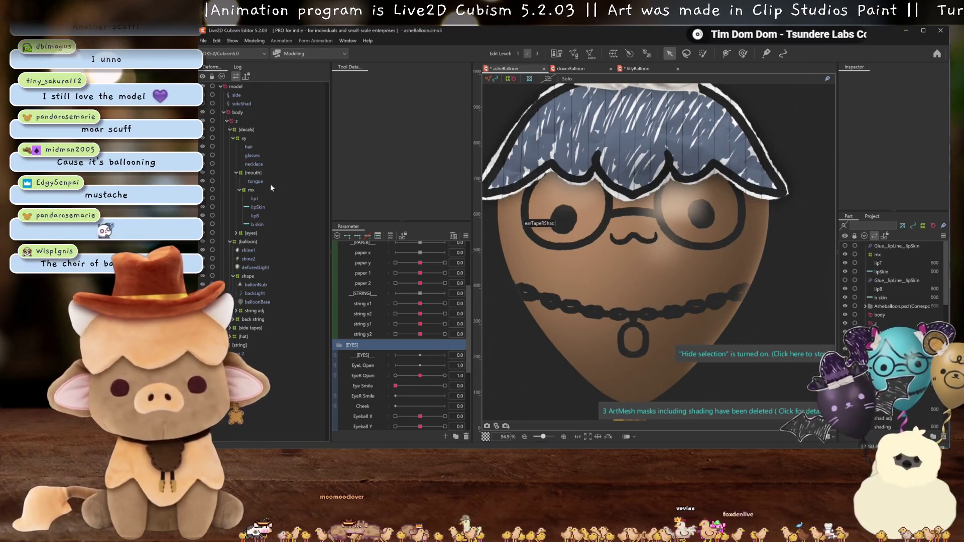
key("ctrl+s")
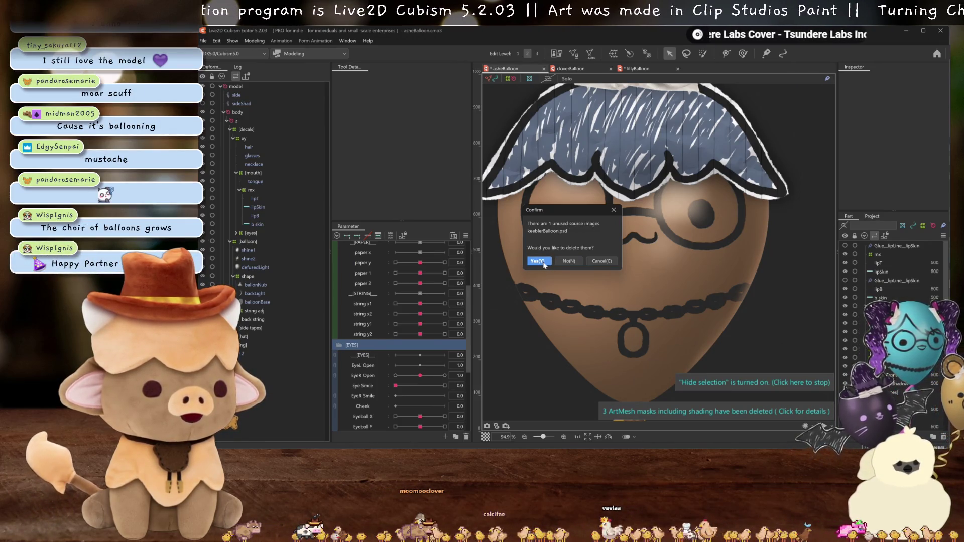
left_click(539, 261)
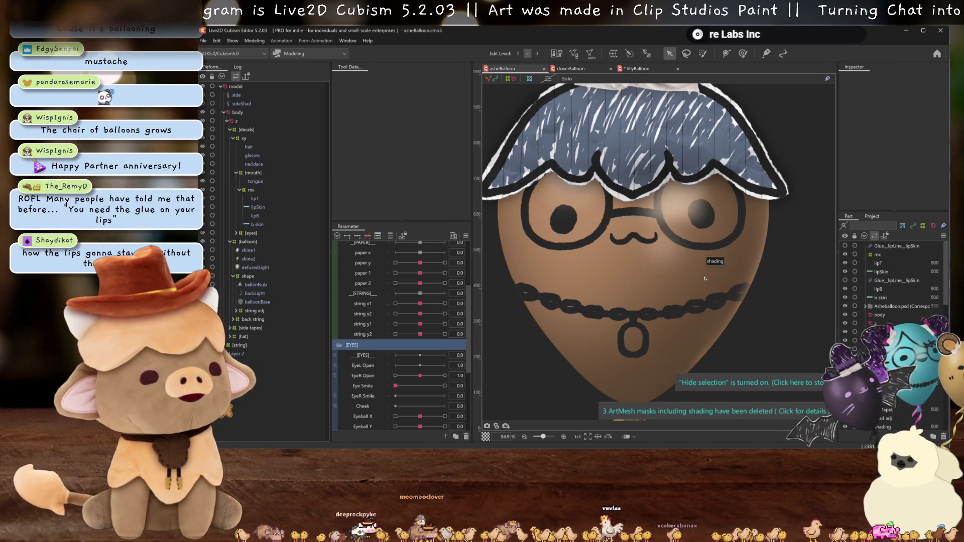
left_click(738, 272)
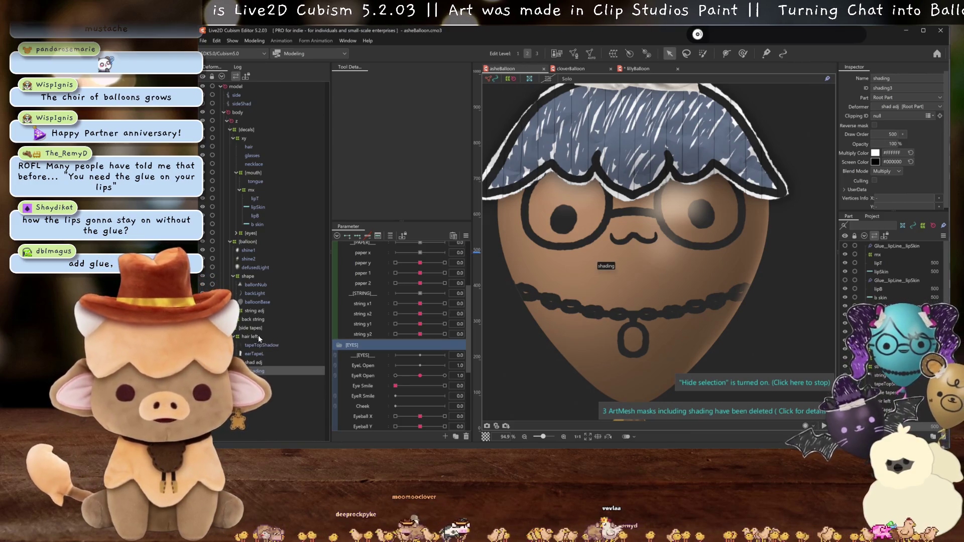
scroll(630, 239, "down", 3)
scroll(629, 239, "up", 1)
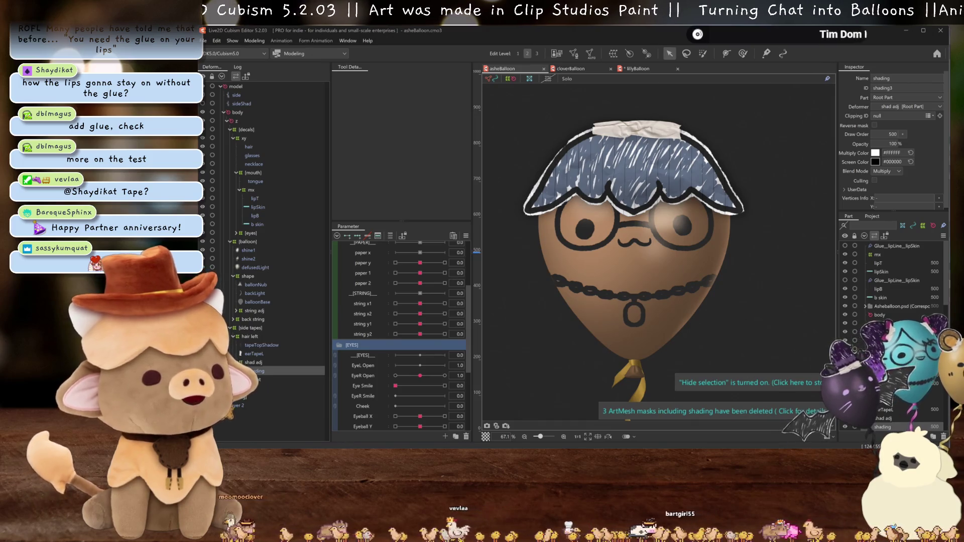
Allow connections from other devices, then swing the balloon in Physics Settings to preview its sway.
left_click(628, 411)
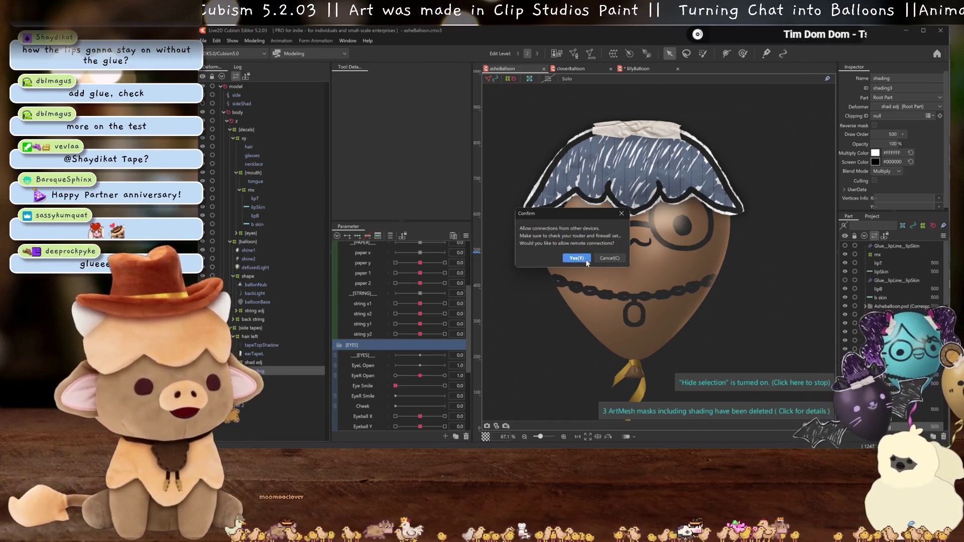
left_click(570, 258)
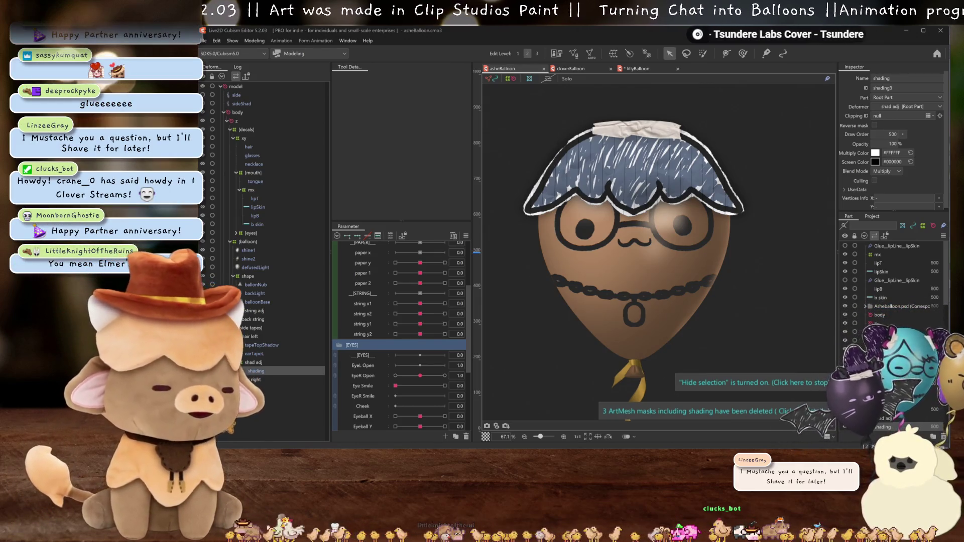
left_click(264, 40)
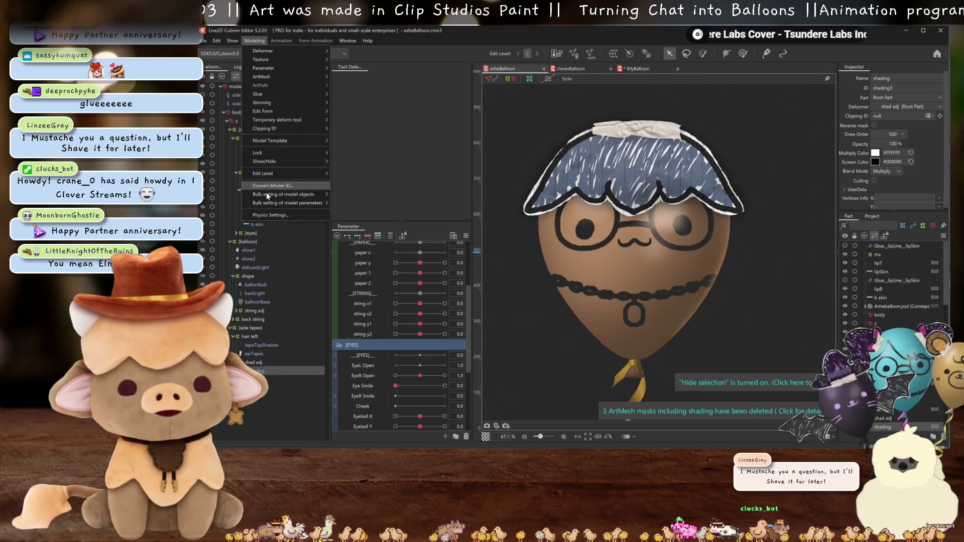
left_click(274, 211)
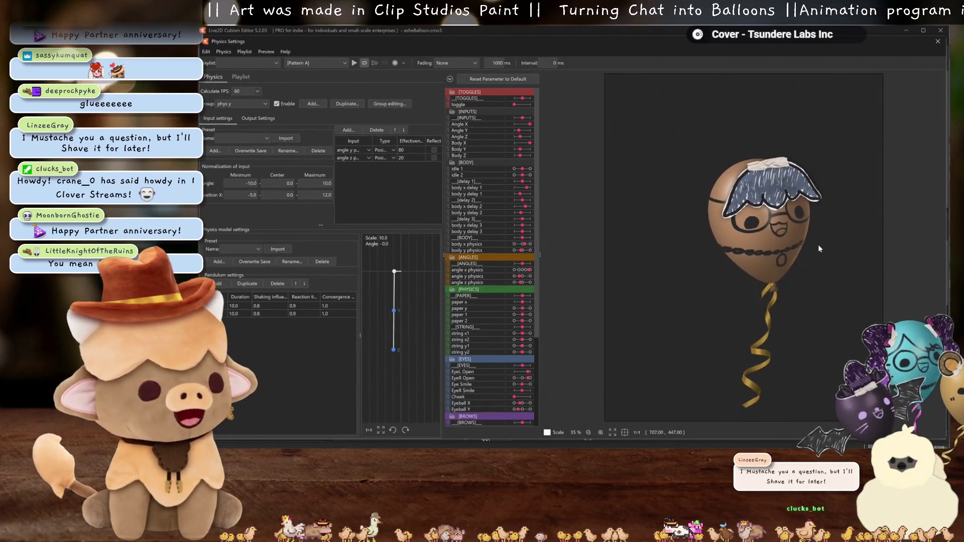
scroll(748, 232, "up", 3)
left_click_drag(747, 231, 825, 315)
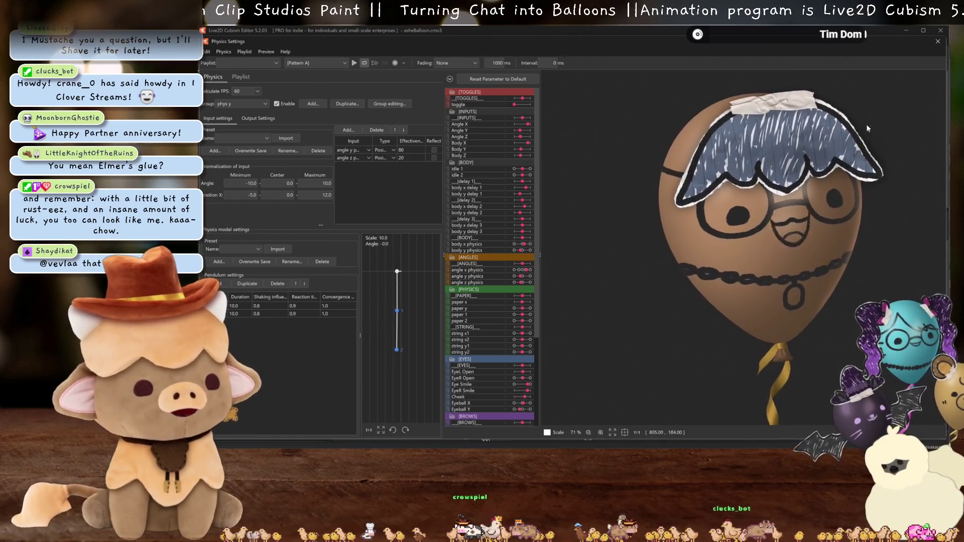
left_click(936, 43)
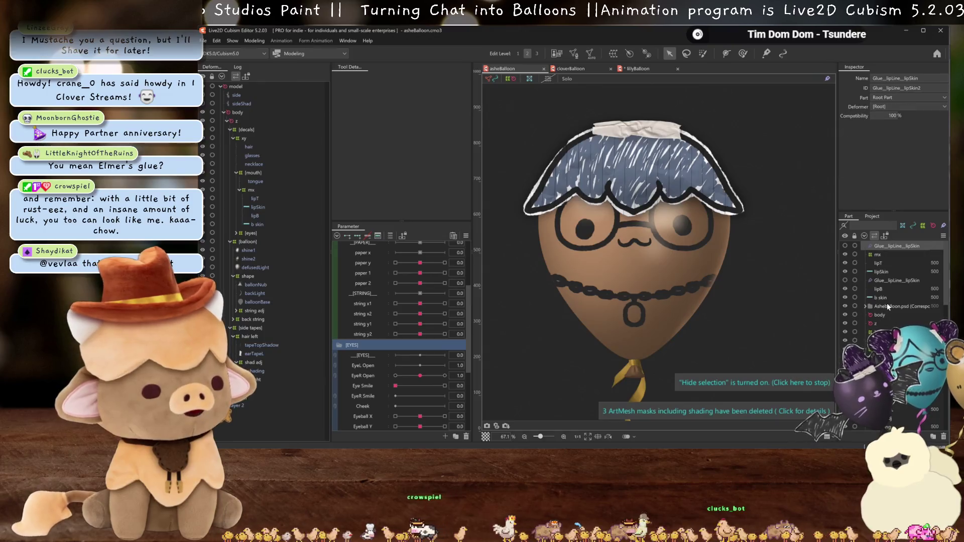
left_click(884, 298, "shift")
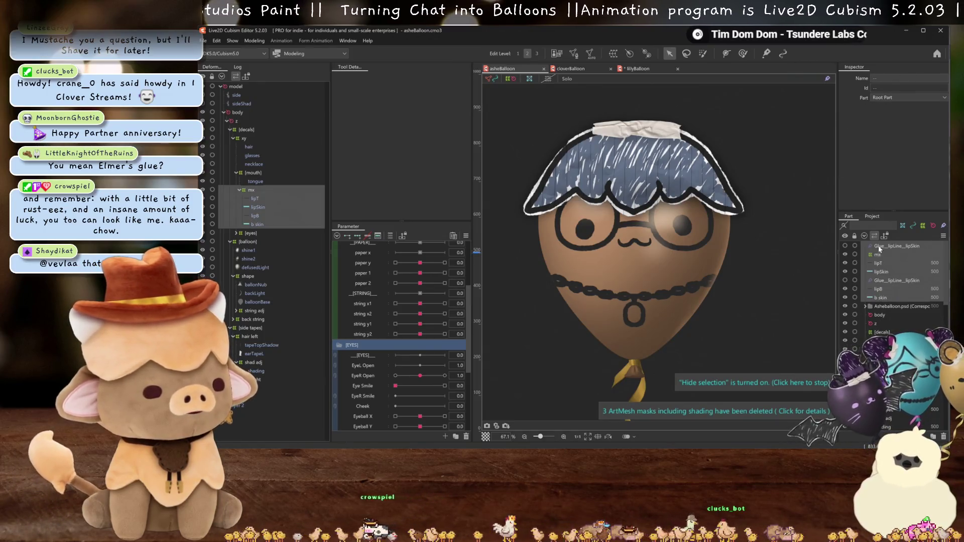
scroll(877, 246, "down", 3)
scroll(889, 302, "down", 3)
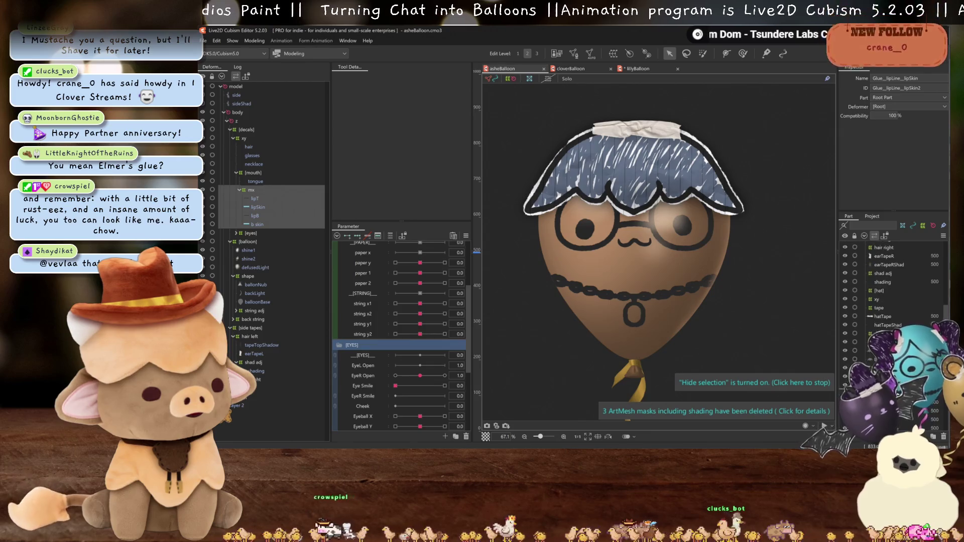
scroll(888, 294, "down", 3)
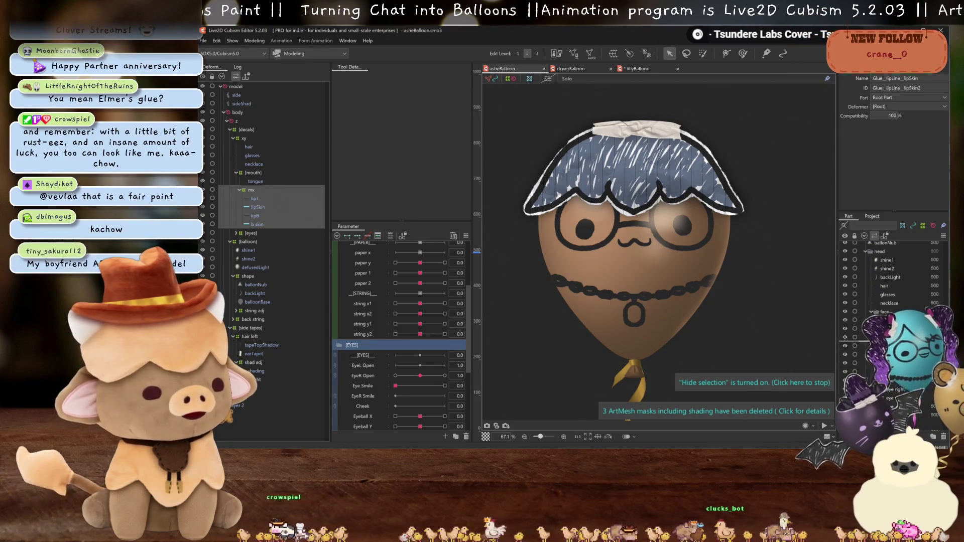
left_click(254, 40)
left_click(281, 214)
scroll(763, 200, "up", 2)
scroll(835, 207, "up", 2)
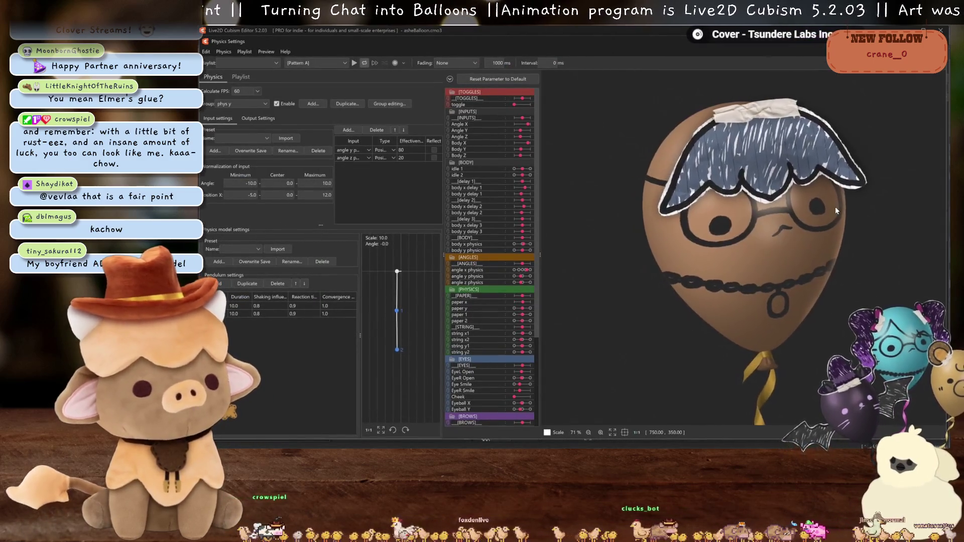
scroll(824, 257, "up", 3)
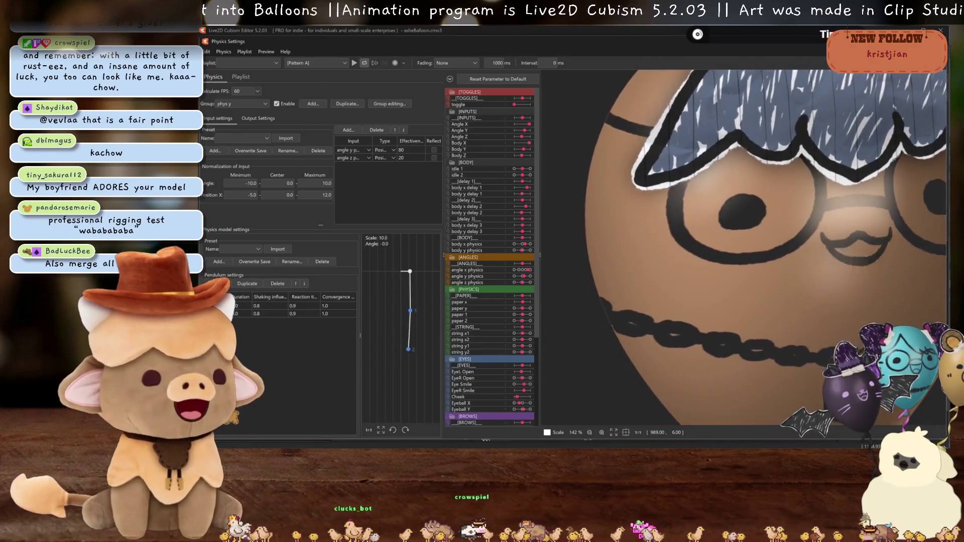
key("Escape")
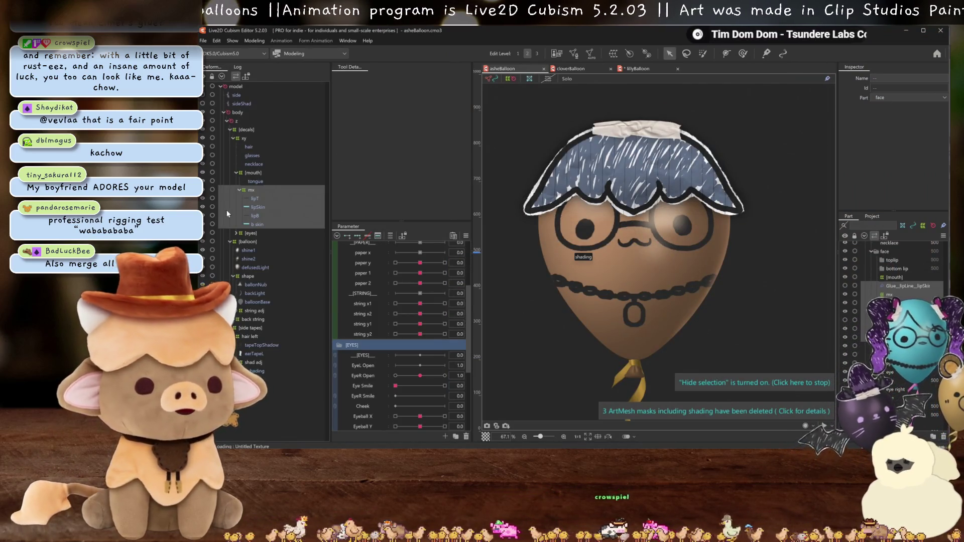
left_click(253, 303)
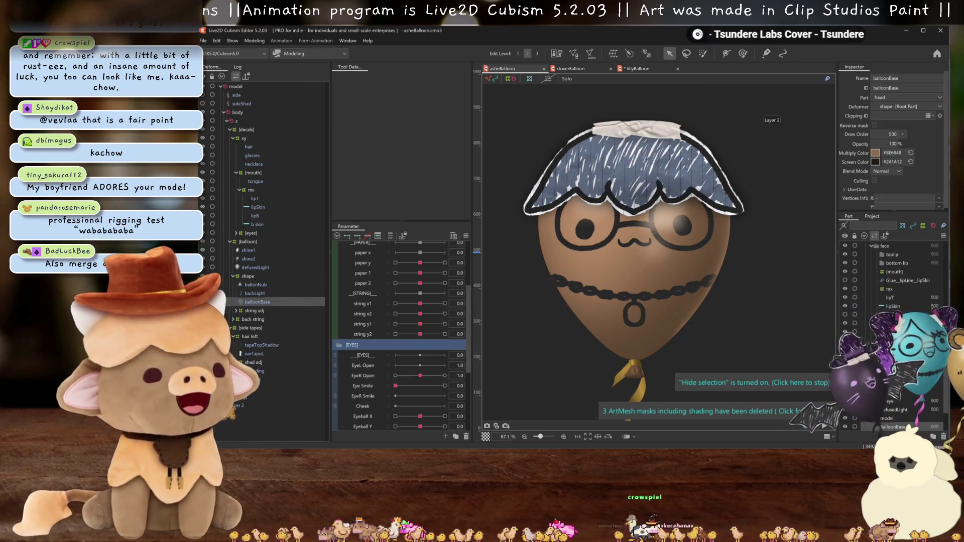
key("alt+Tab")
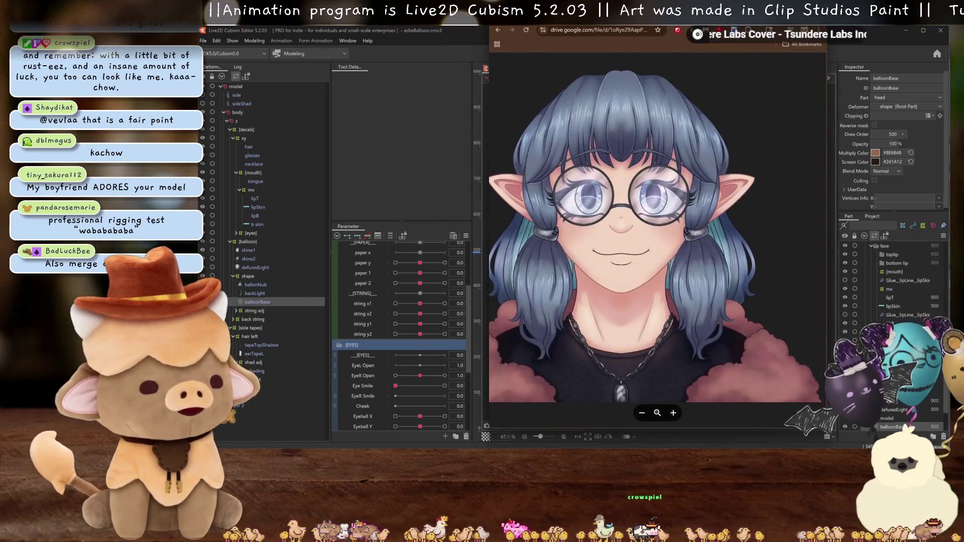
scroll(705, 226, "up", 2)
scroll(716, 233, "up", 2)
scroll(732, 239, "up", 2)
scroll(708, 215, "down", 3)
scroll(671, 226, "down", 2)
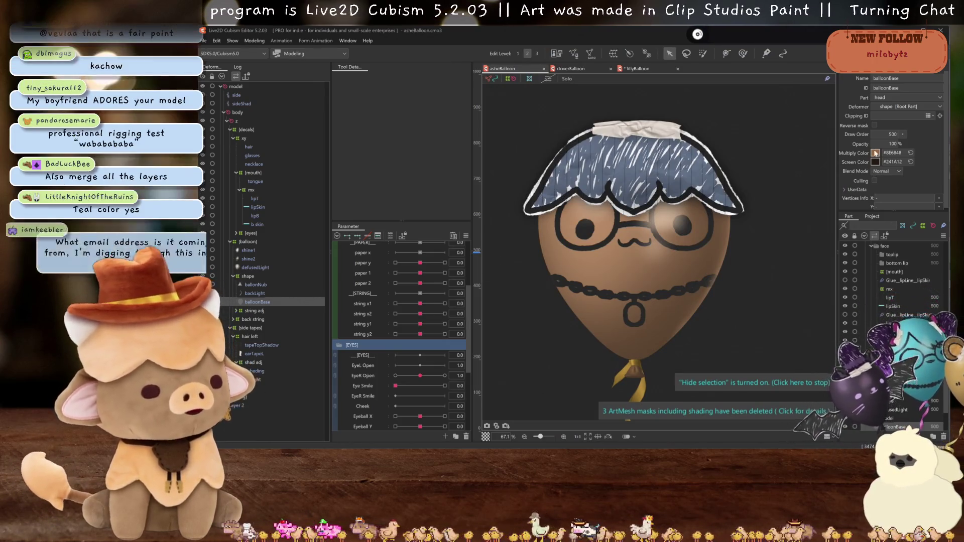
Give balloonBase a pale blue multiply colour instead of brown and a dark teal screen colour.
left_click(875, 153)
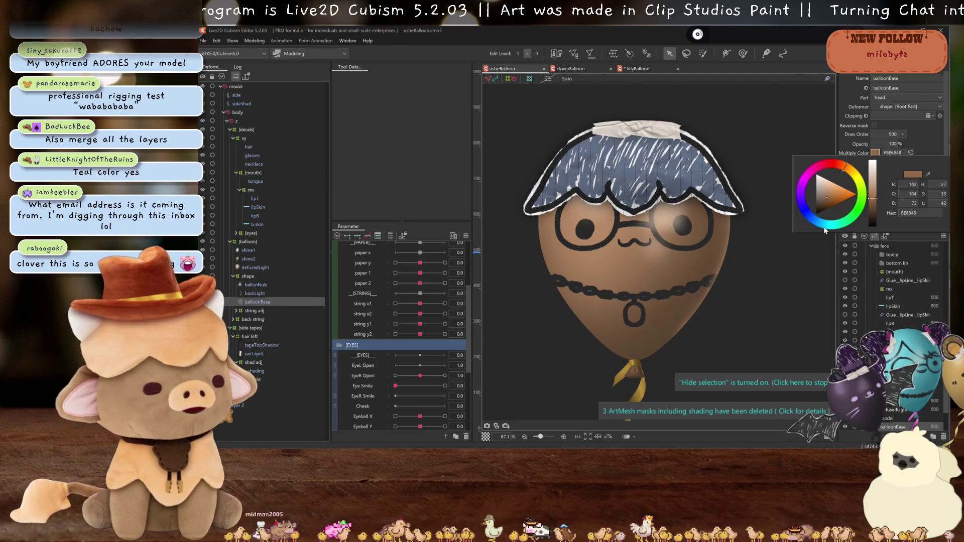
left_click_drag(859, 177, 812, 219)
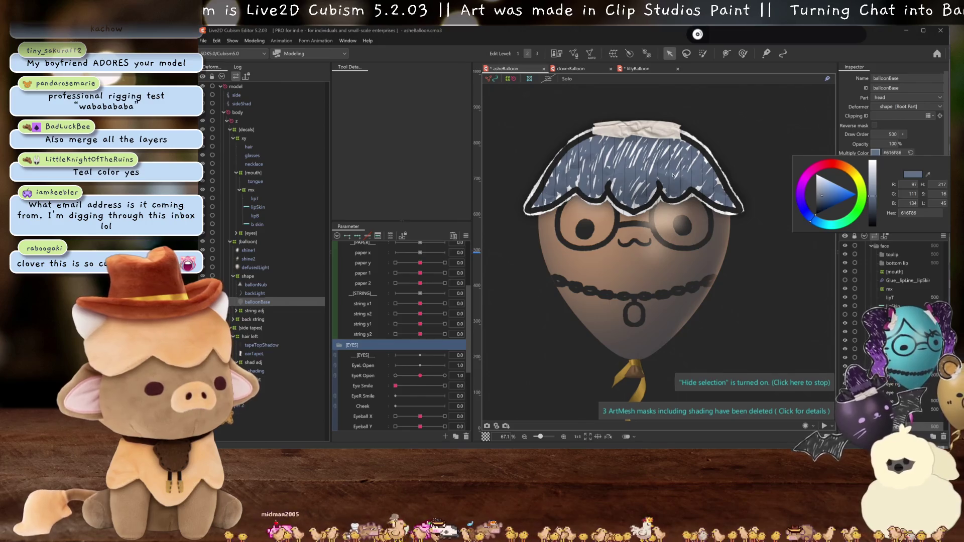
left_click_drag(872, 215, 878, 204)
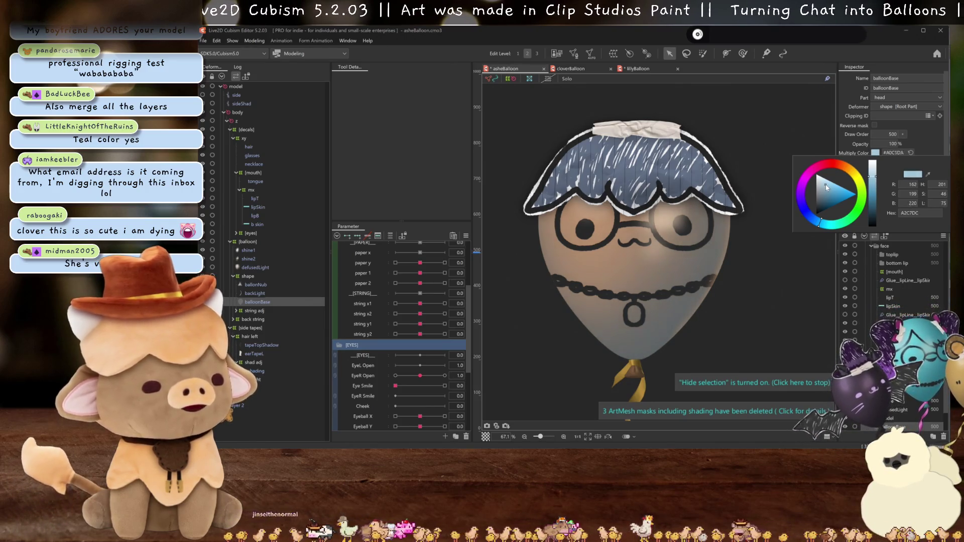
left_click_drag(826, 182, 829, 191)
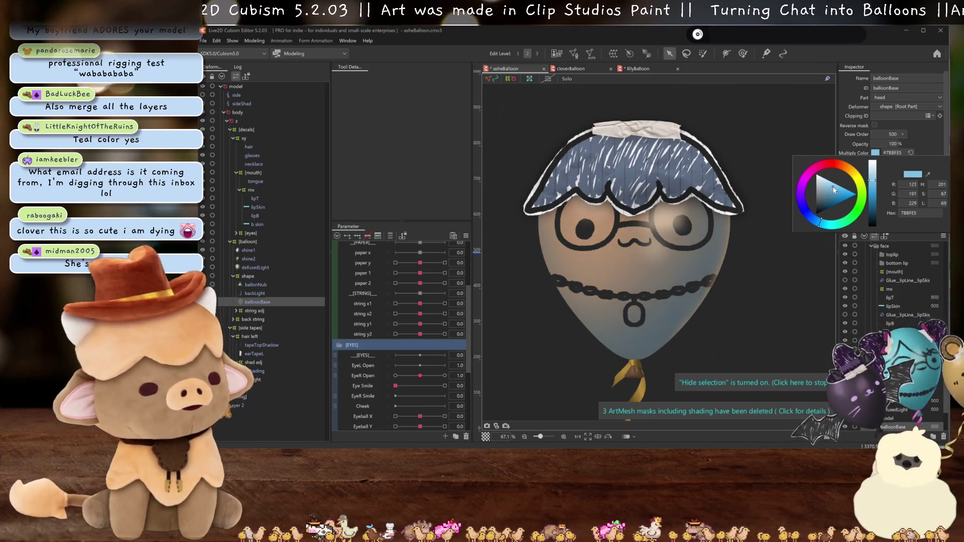
left_click(917, 138)
left_click(875, 162)
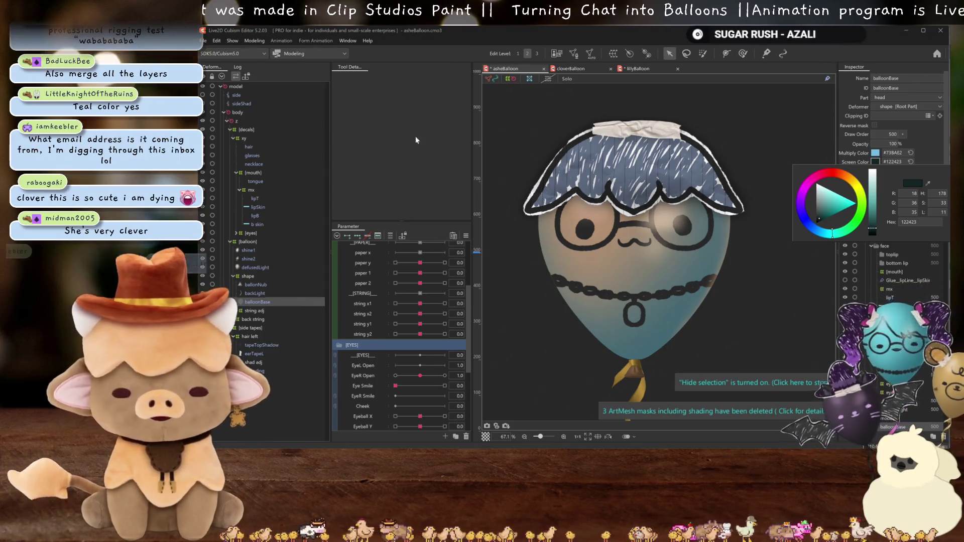
left_click(930, 150)
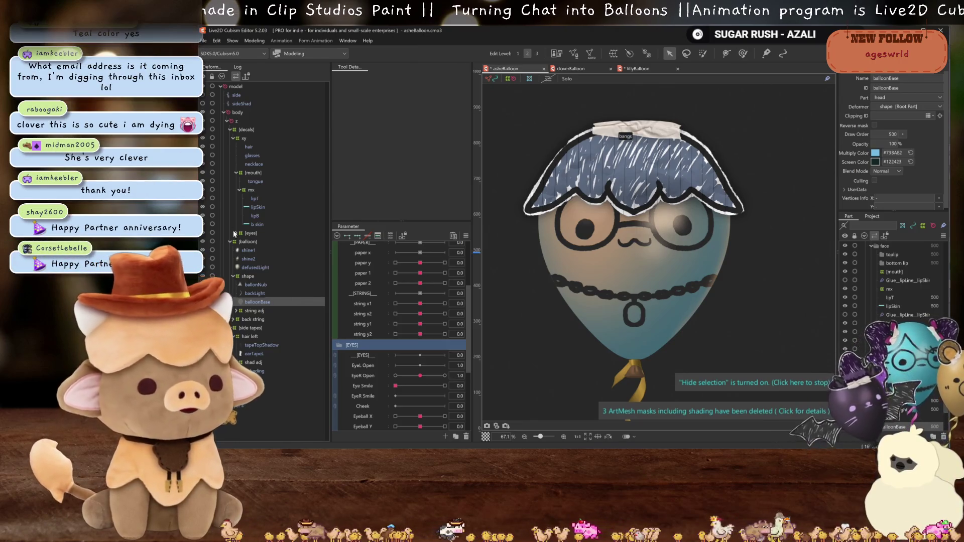
Paste the balloonBase blue tint onto the ballonNub knot mesh.
left_click(260, 294)
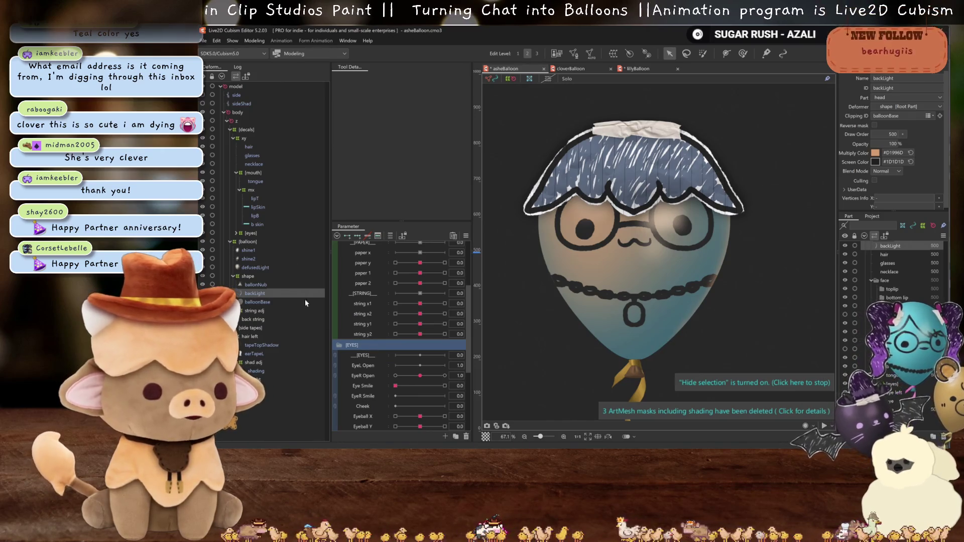
left_click(260, 302)
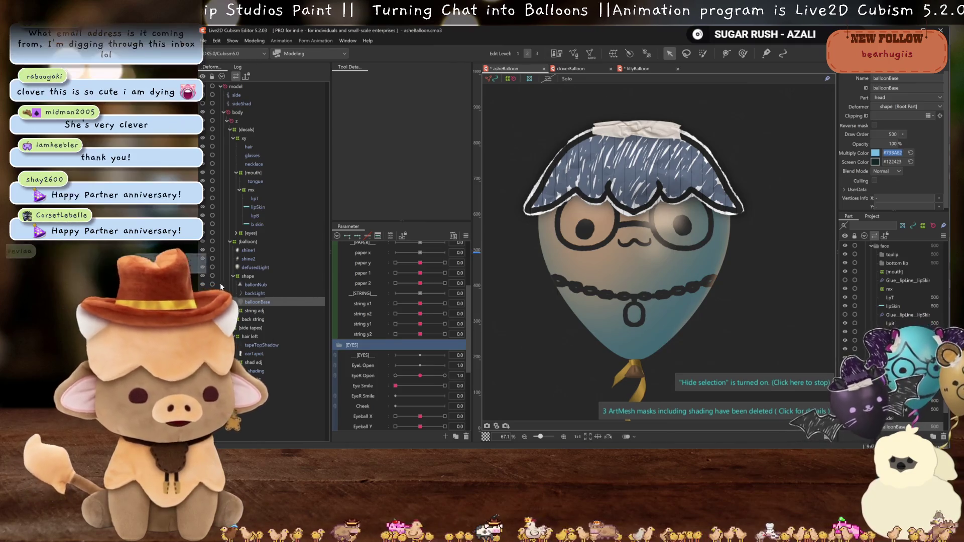
left_click(643, 375)
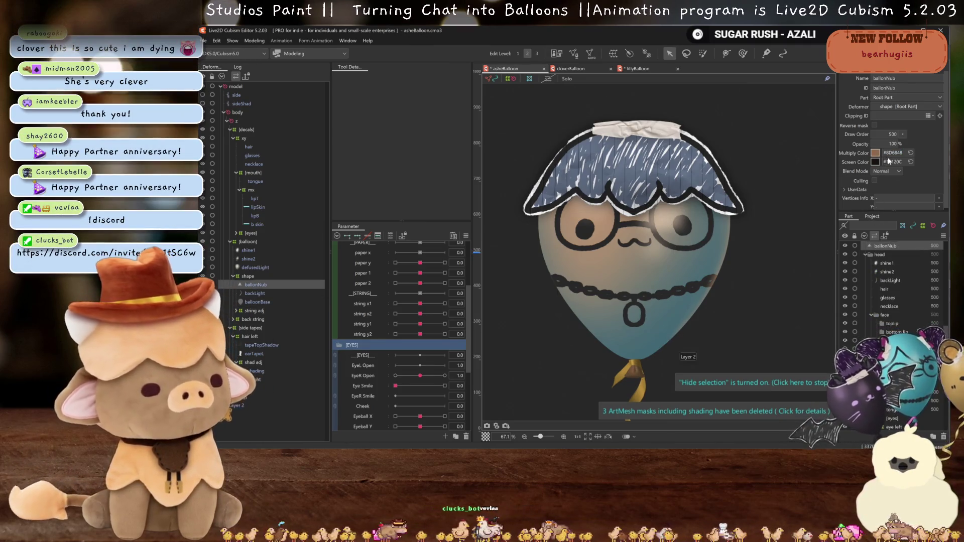
key("ctrl+v")
key("Return")
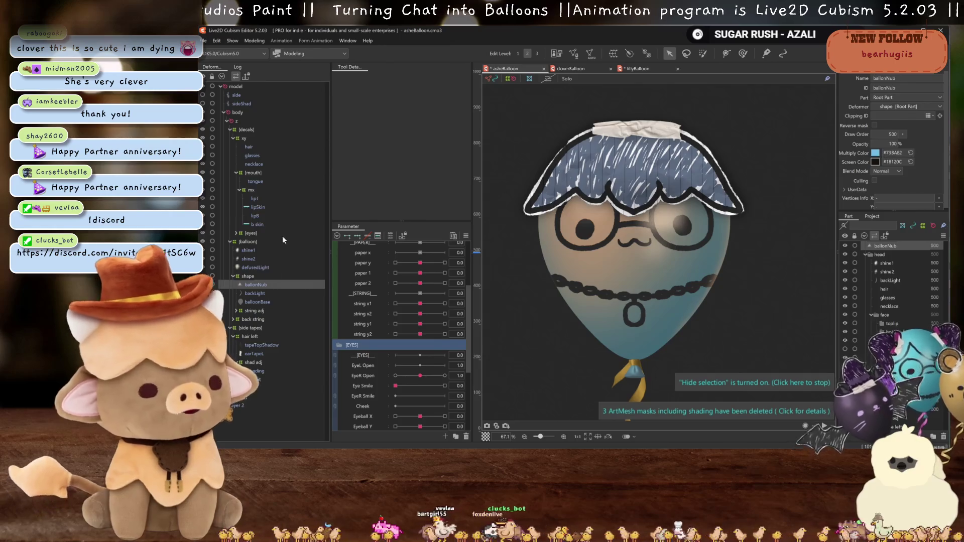
left_click(257, 303)
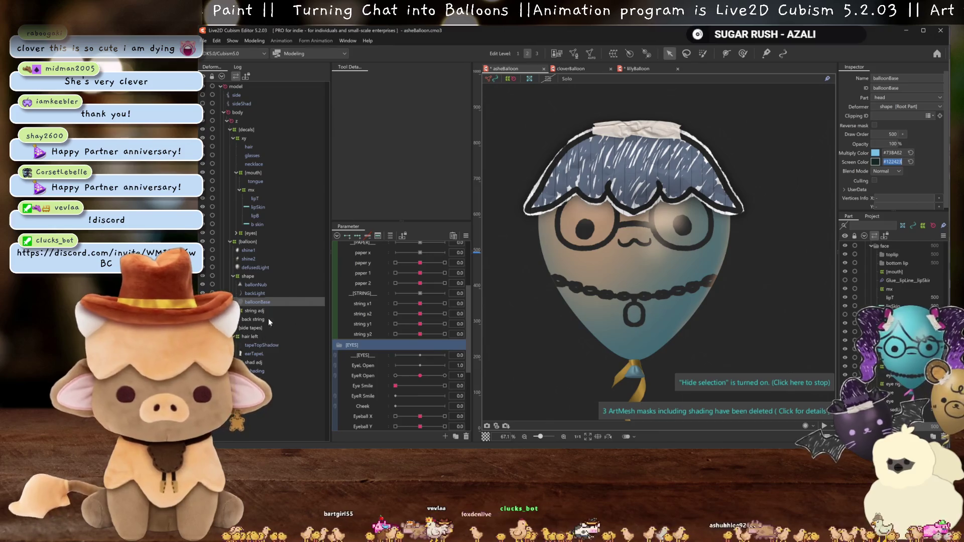
left_click(260, 285)
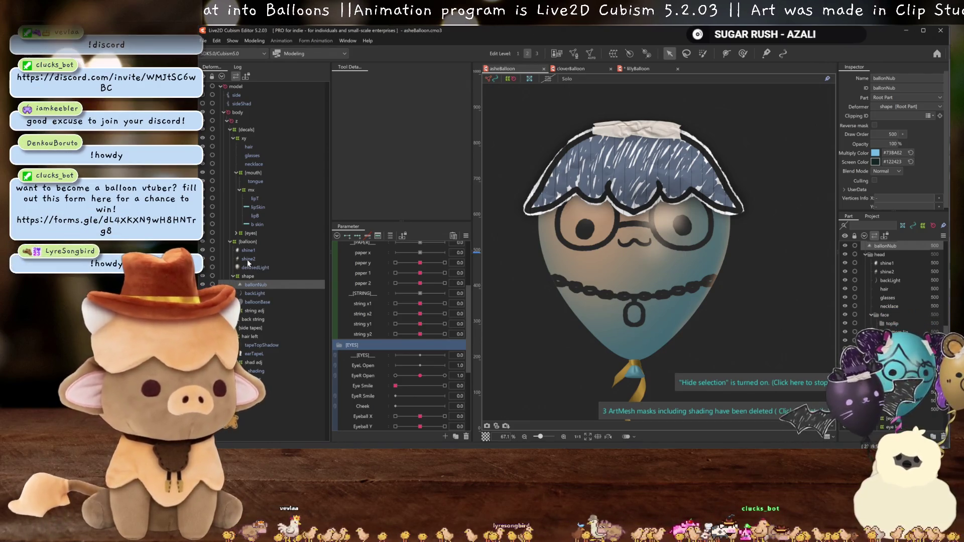
Give shine1, shine2, defusedLight and backLight a pale blue-grey teal multiply tint.
left_click(249, 259)
left_click(251, 251, "ctrl")
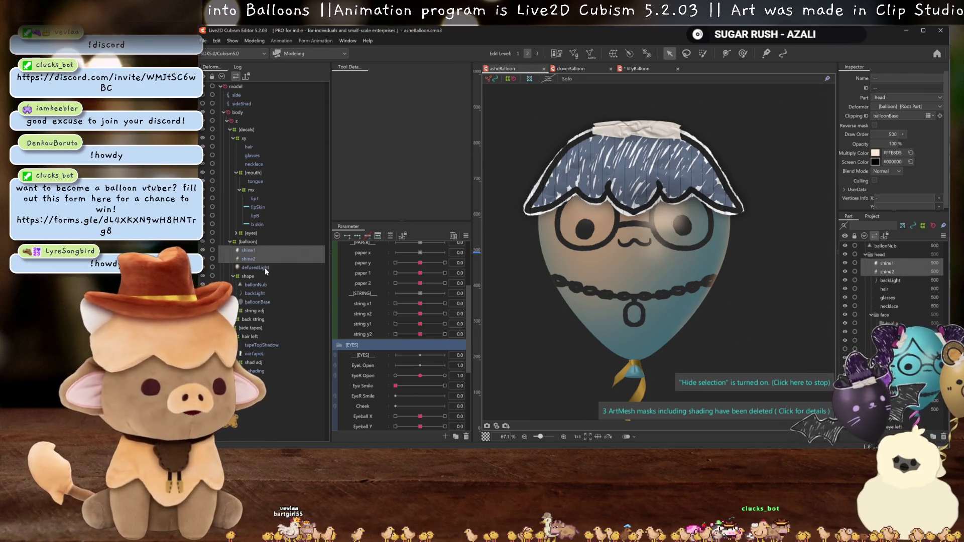
left_click(263, 267)
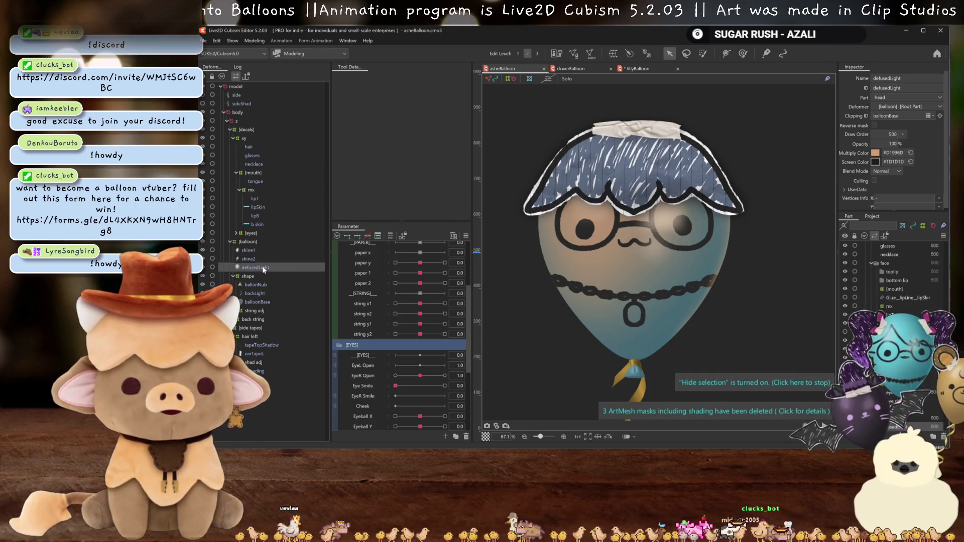
left_click(255, 293, "ctrl")
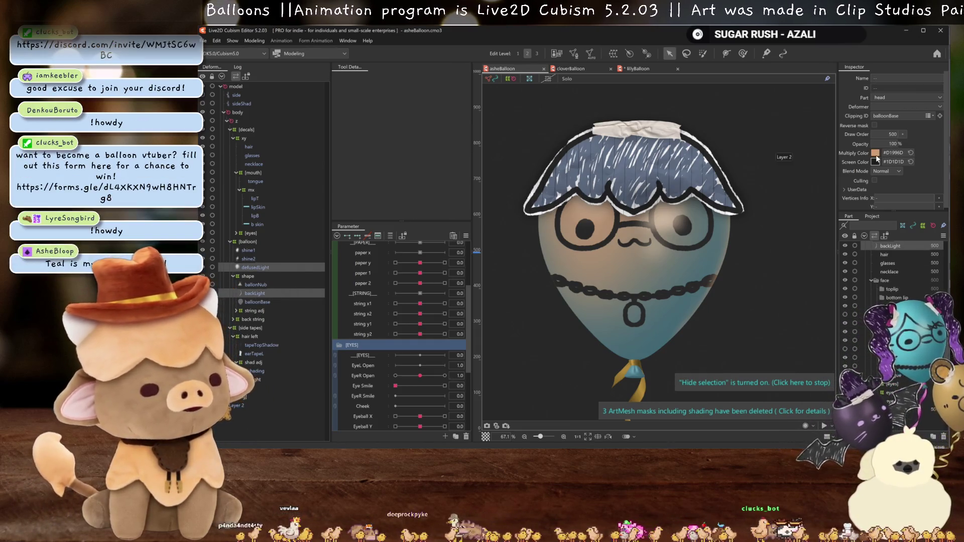
left_click(875, 153)
left_click_drag(845, 169, 801, 224)
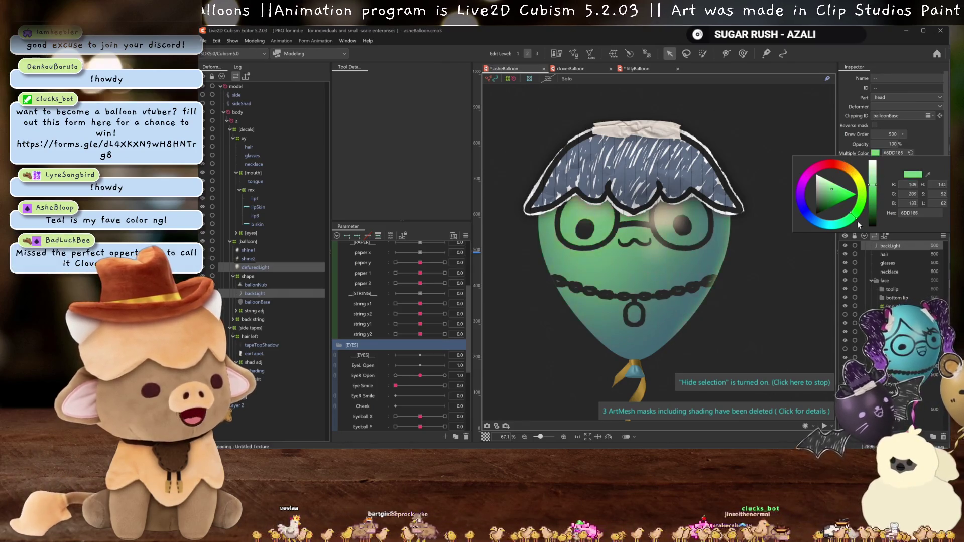
left_click(927, 174)
left_click(570, 173)
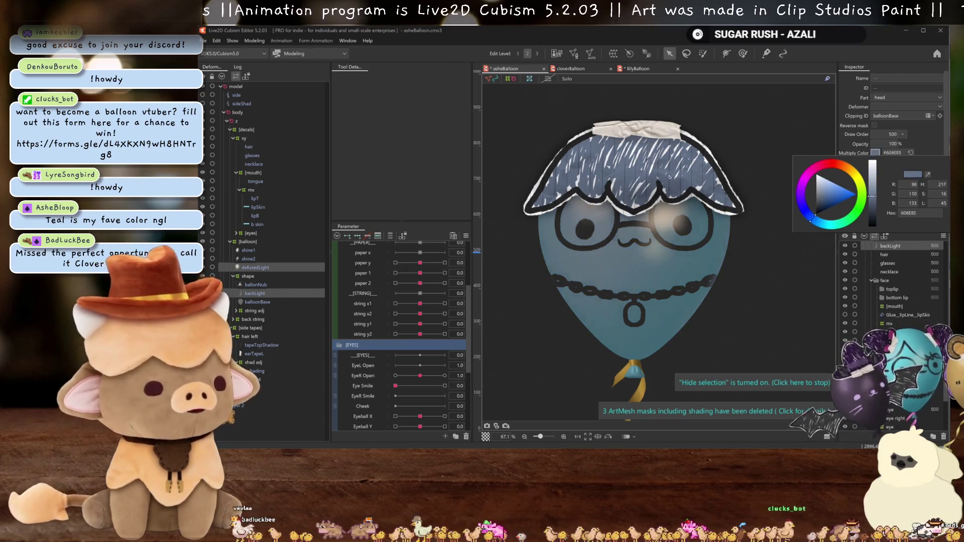
left_click(682, 283)
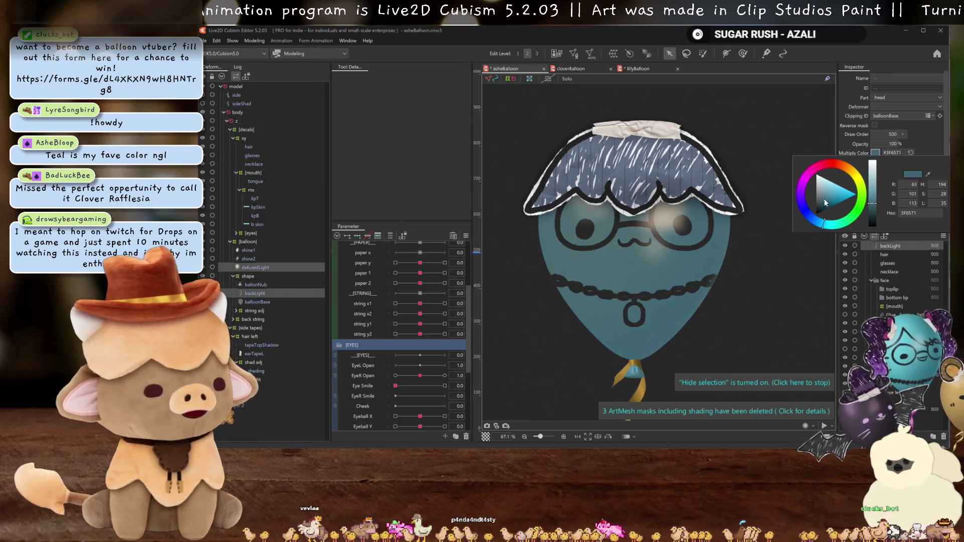
left_click_drag(825, 202, 825, 197)
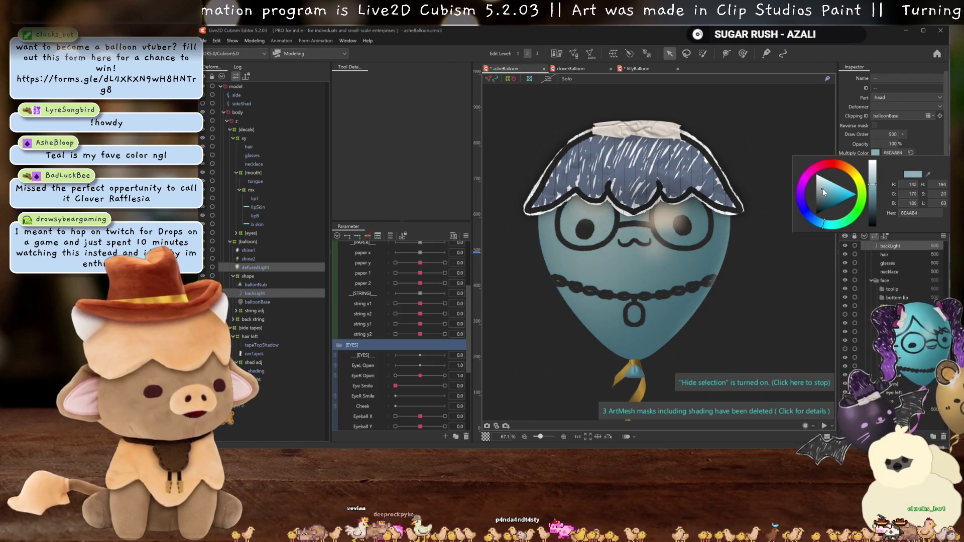
left_click(917, 141)
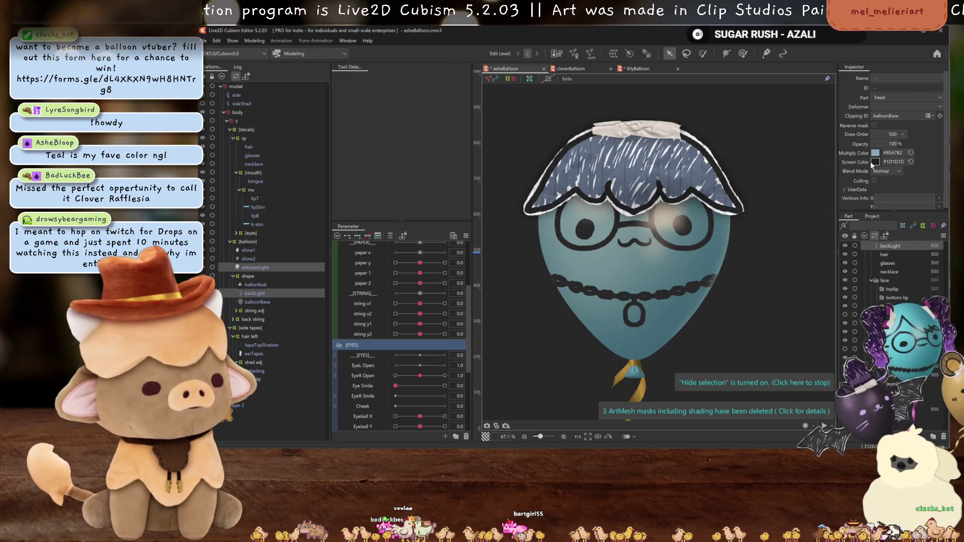
Set the light meshes' screen colour to a near-black teal.
left_click(874, 161)
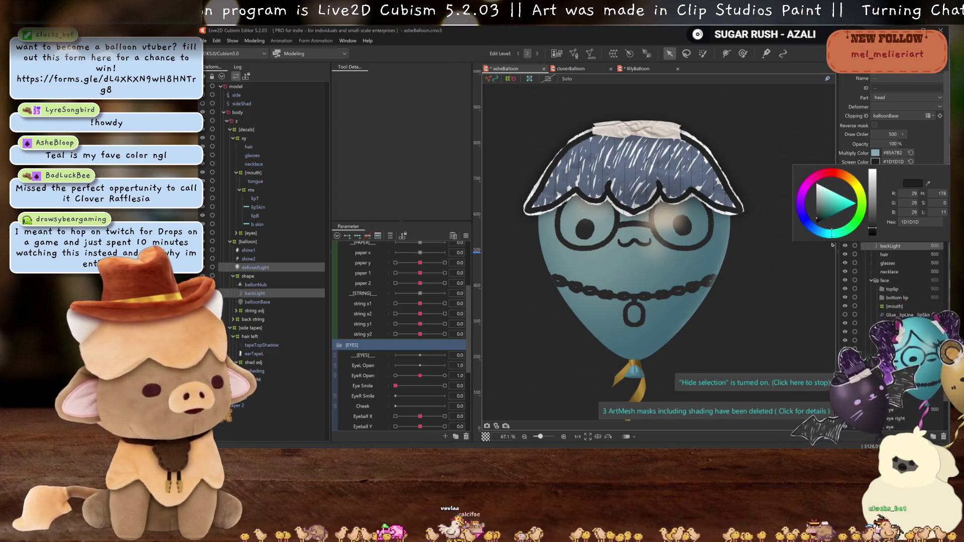
left_click_drag(832, 244, 824, 245)
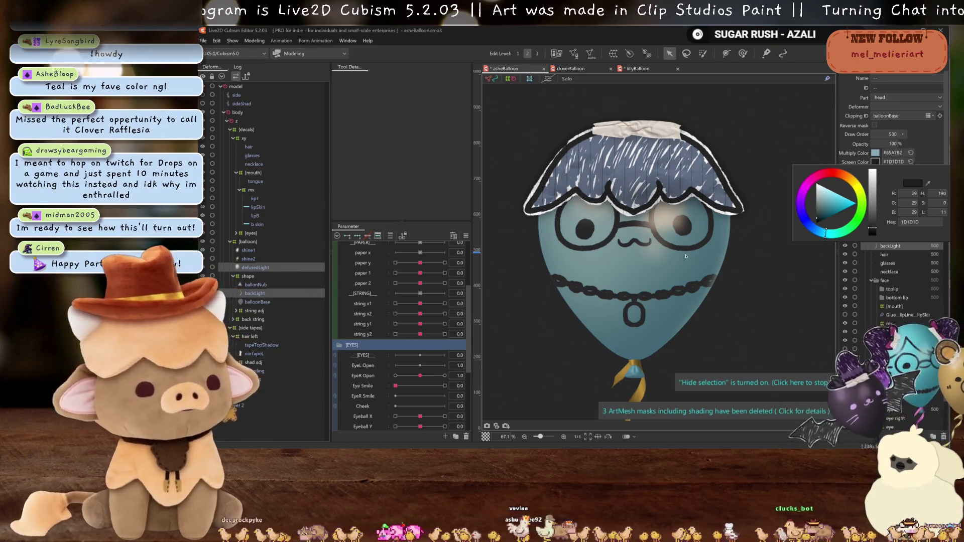
left_click(921, 141)
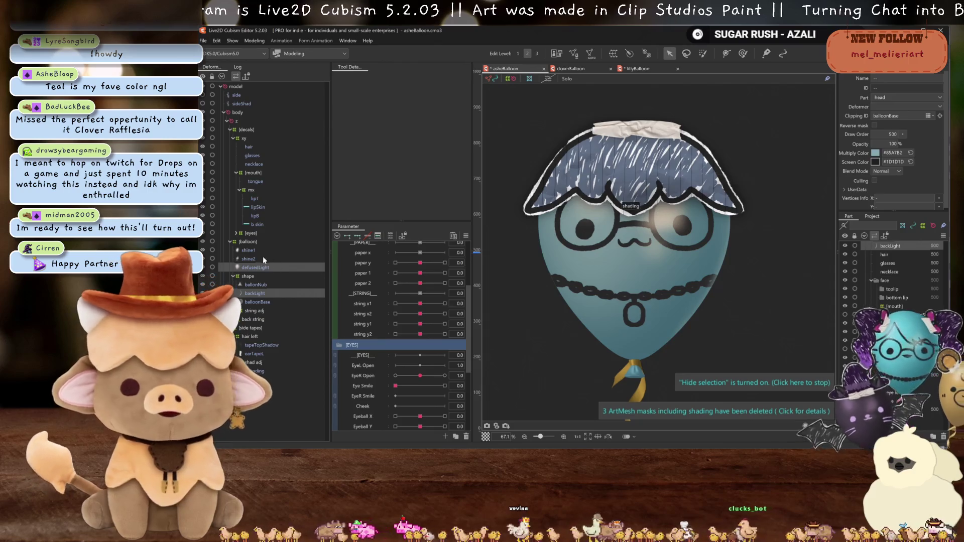
left_click(252, 249, "ctrl")
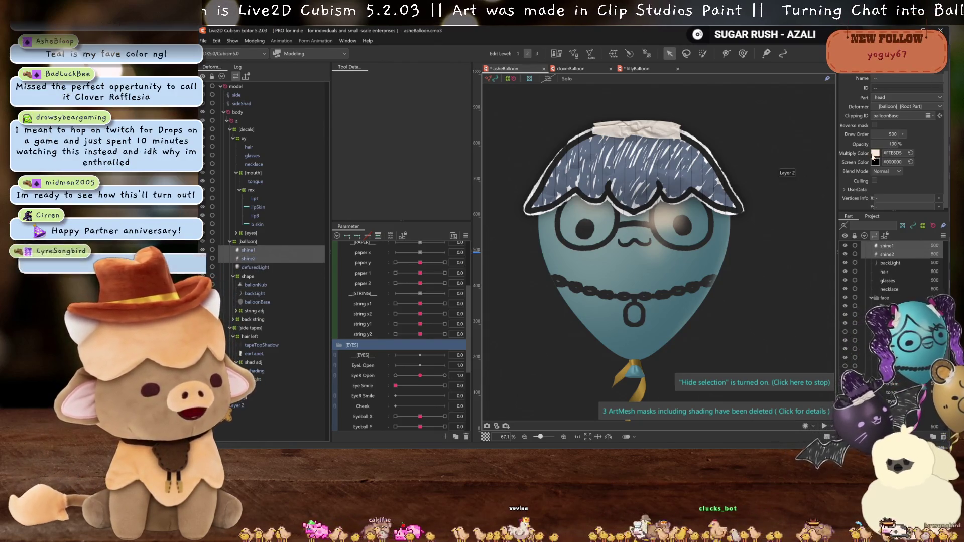
Set the multiply colour of shine1 and shine2 to a pale cyan.
left_click(876, 152)
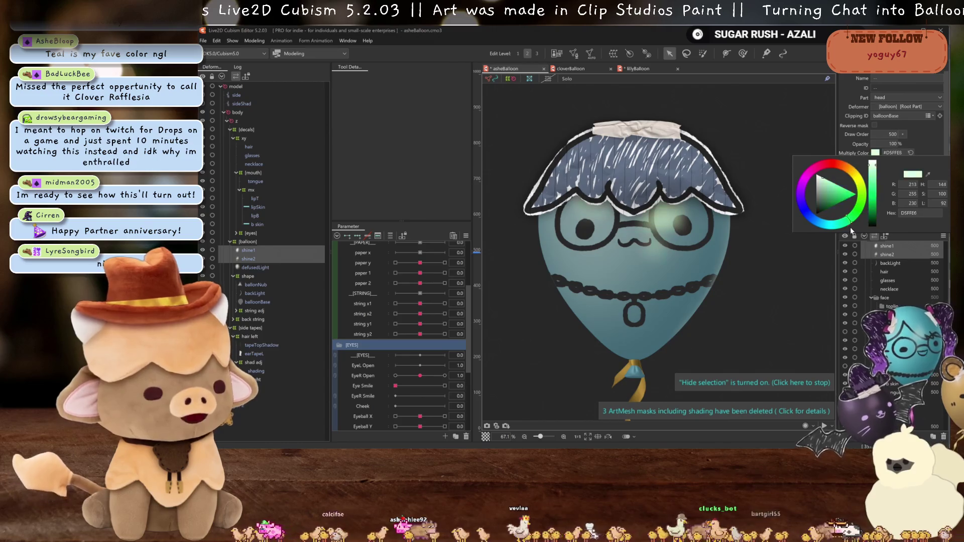
left_click_drag(826, 232, 829, 235)
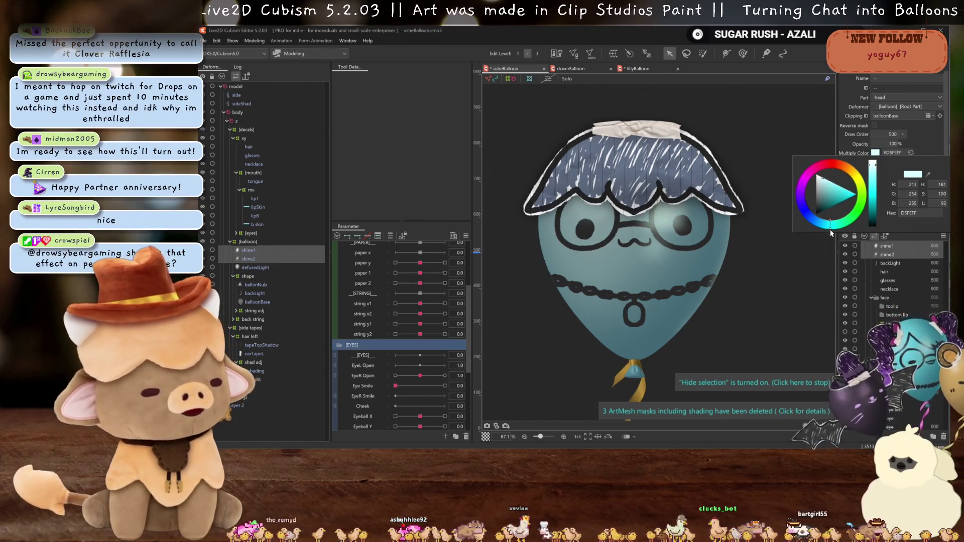
left_click(918, 138)
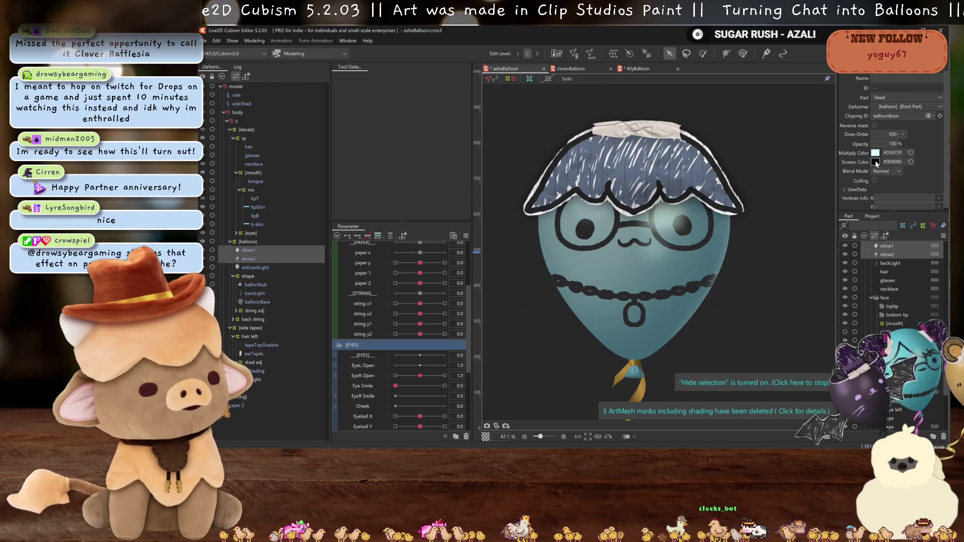
scroll(757, 235, "down", 2)
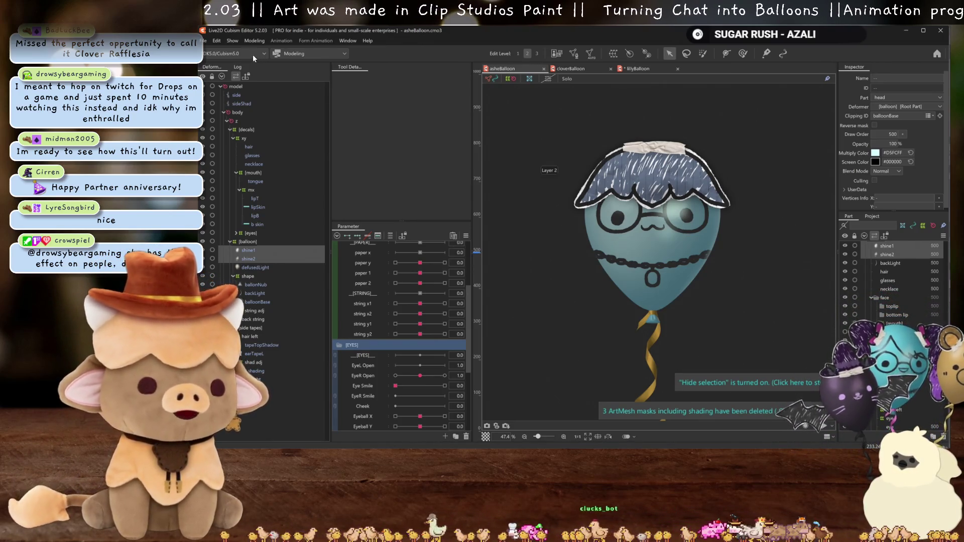
left_click(253, 41)
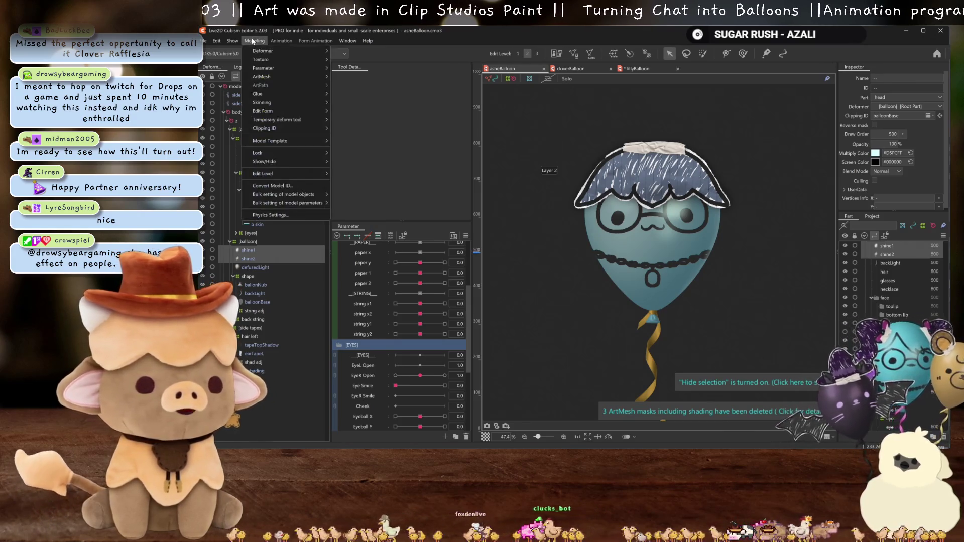
left_click(276, 215)
left_click_drag(794, 227, 818, 296)
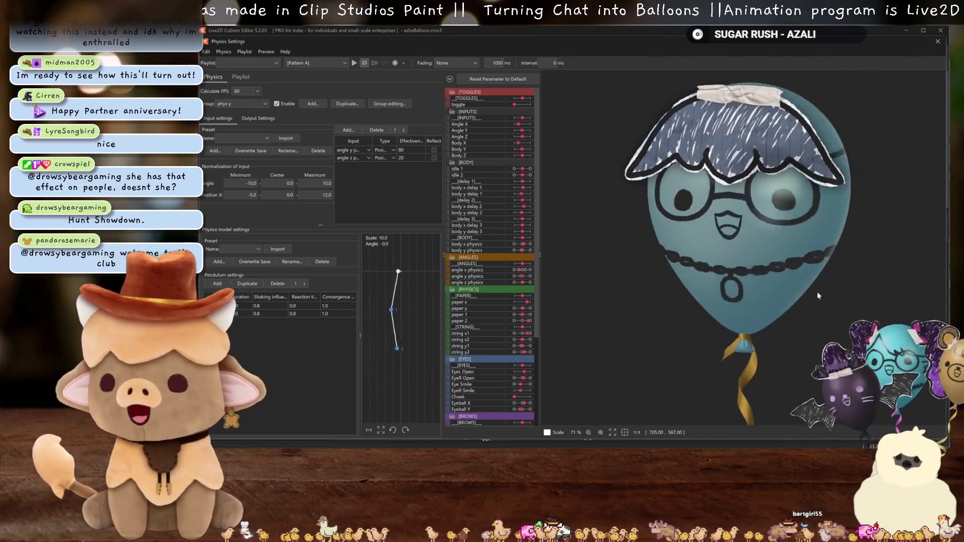
mouse_move(818, 295)
left_mouse_down()
mouse_move(791, 260)
mouse_move(751, 280)
mouse_move(732, 137)
mouse_move(738, 150)
left_mouse_up()
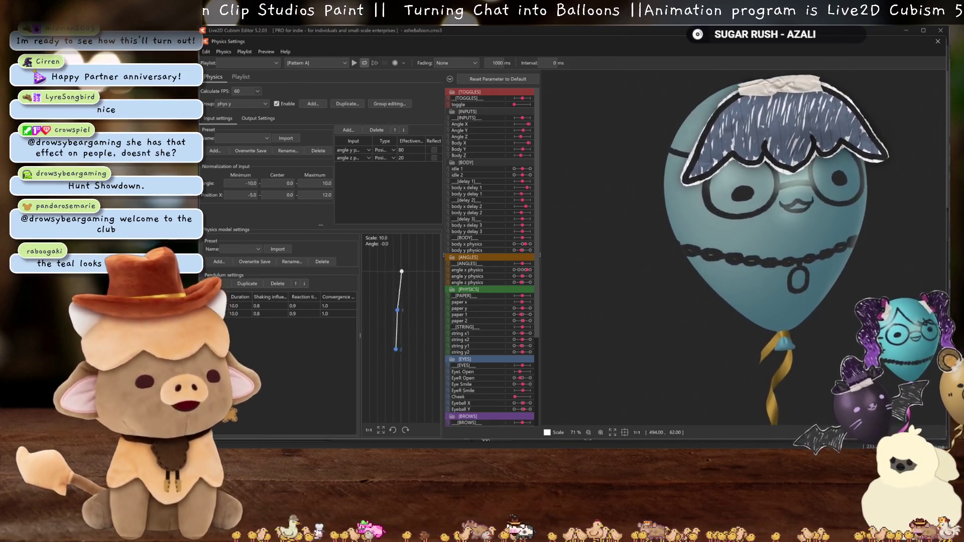
key("alt+Tab")
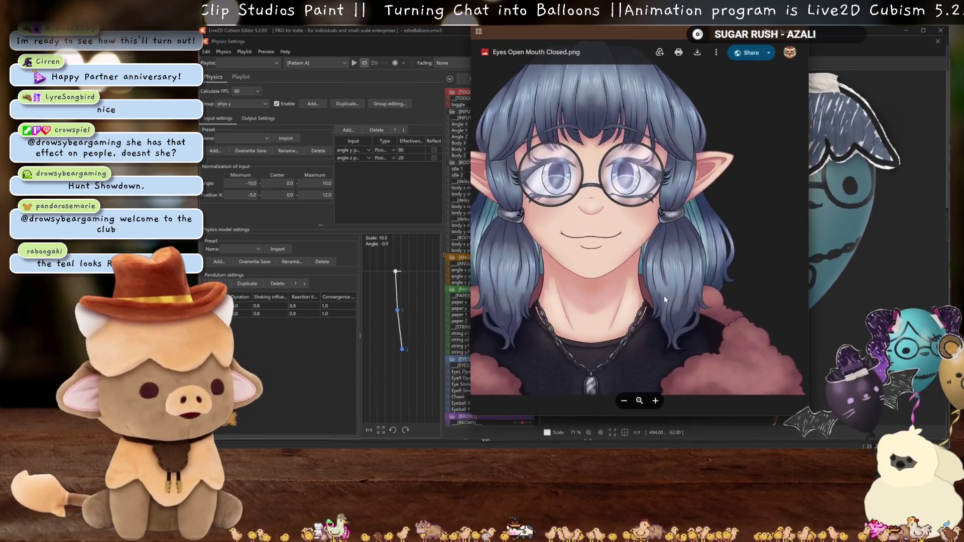
scroll(584, 267, "down", 2)
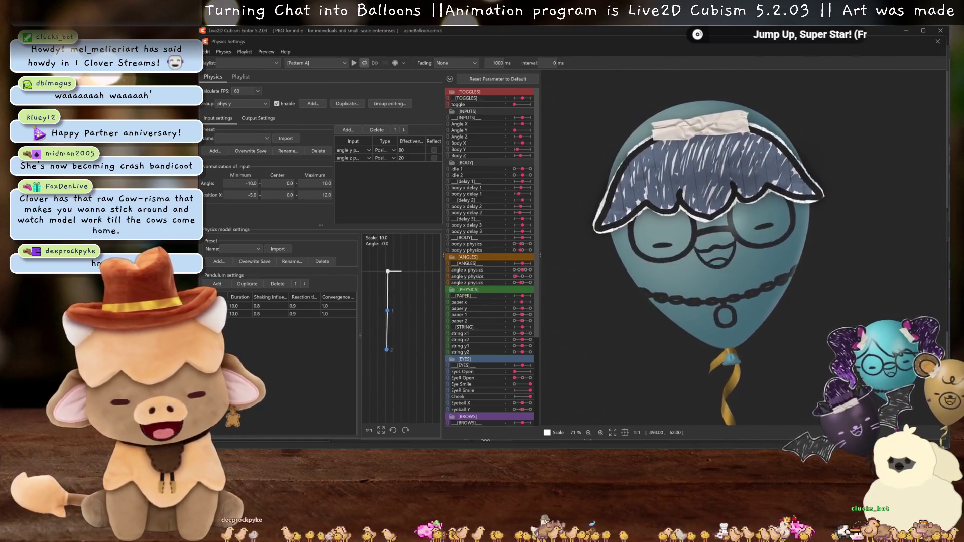
scroll(818, 249, "down", 3)
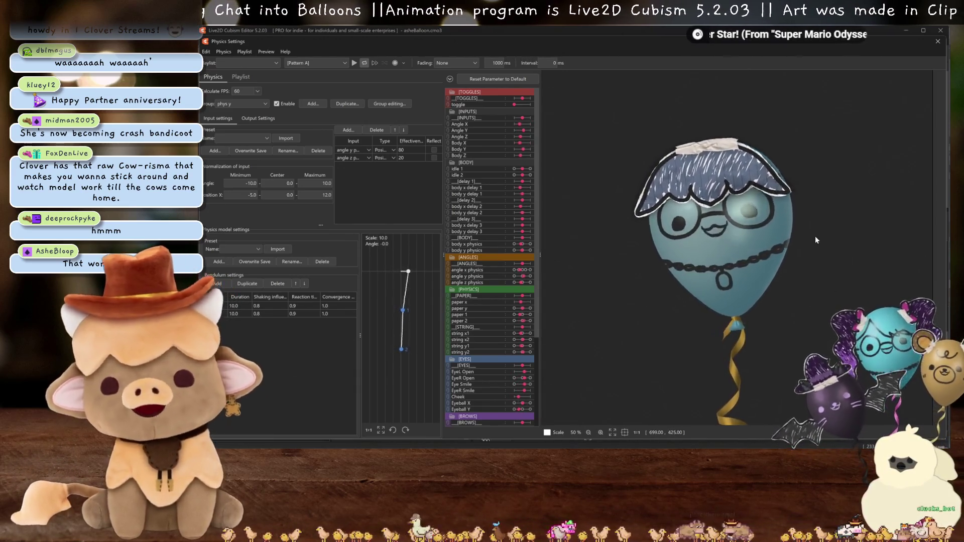
left_click(938, 41)
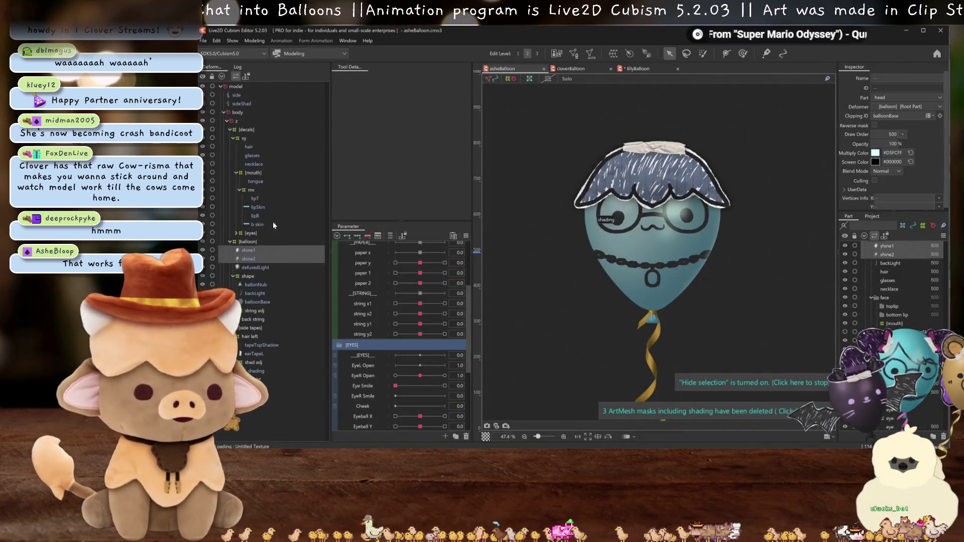
Expand string adj and back string, then select the [string] warp deformer and string art mesh.
left_click(262, 345)
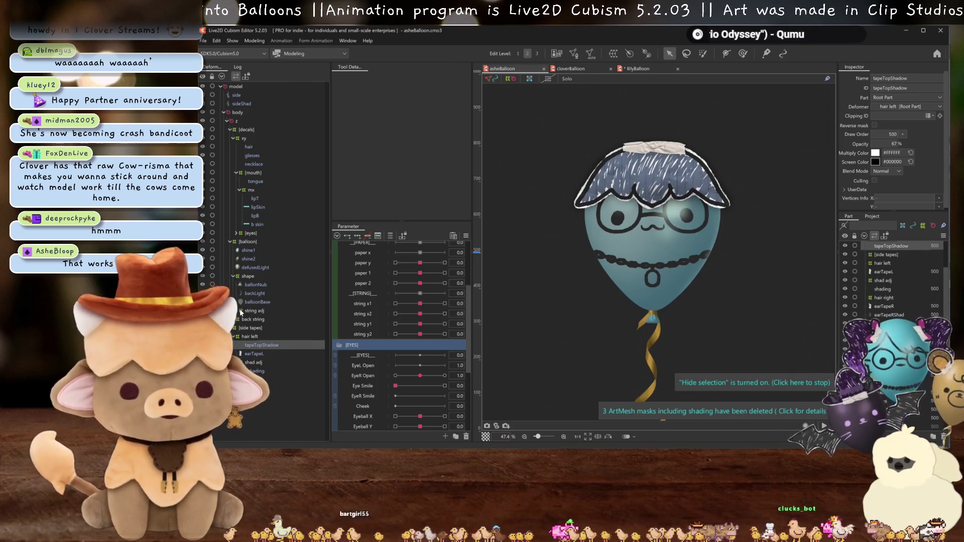
left_click(240, 311)
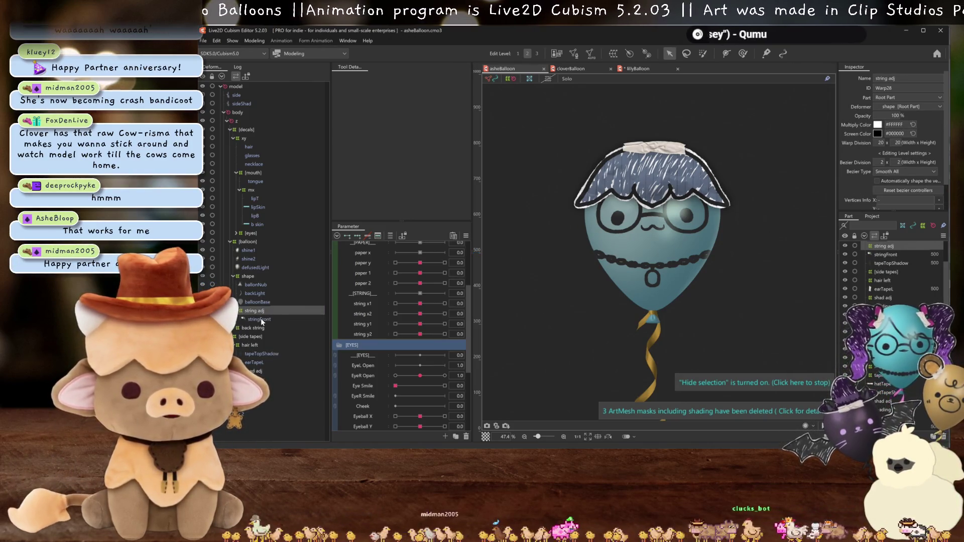
left_click(261, 319)
left_click(238, 328)
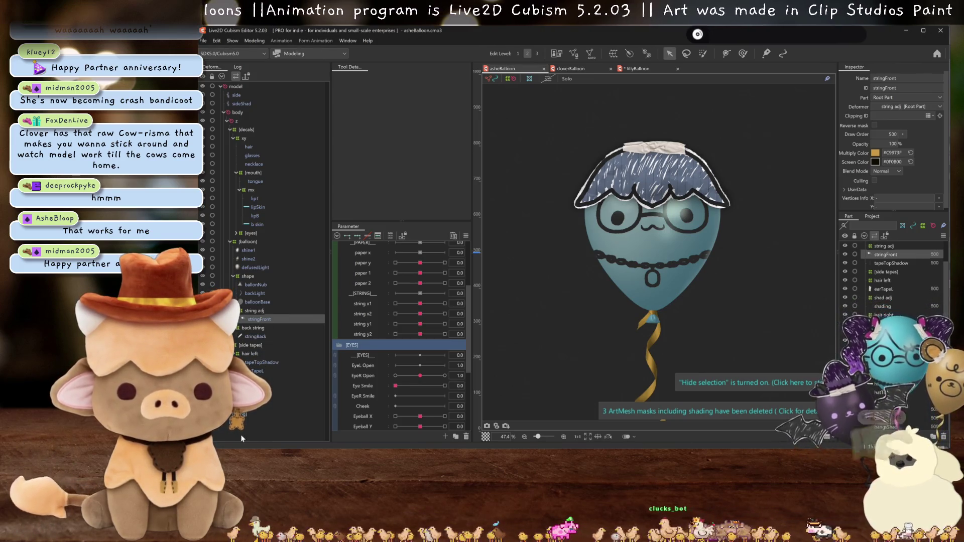
left_click(286, 414)
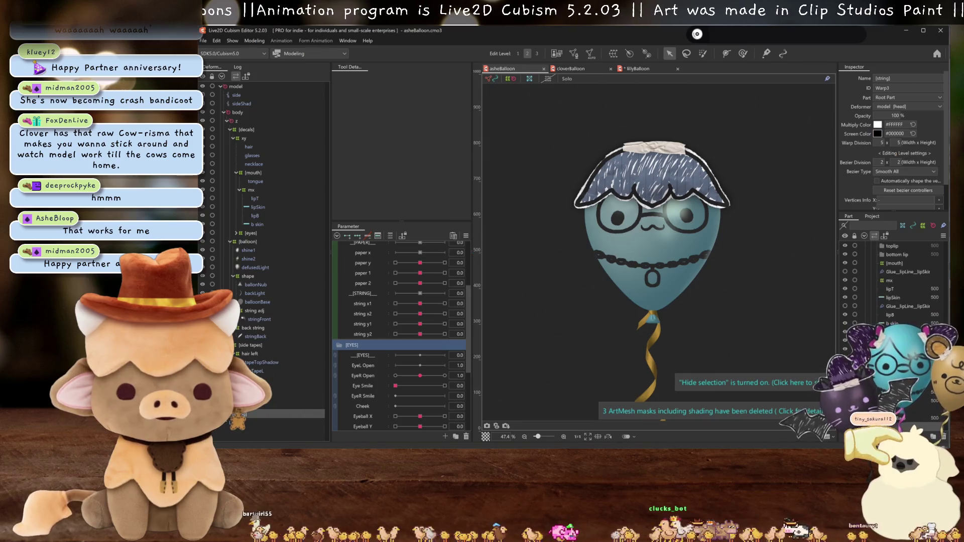
left_click(229, 428)
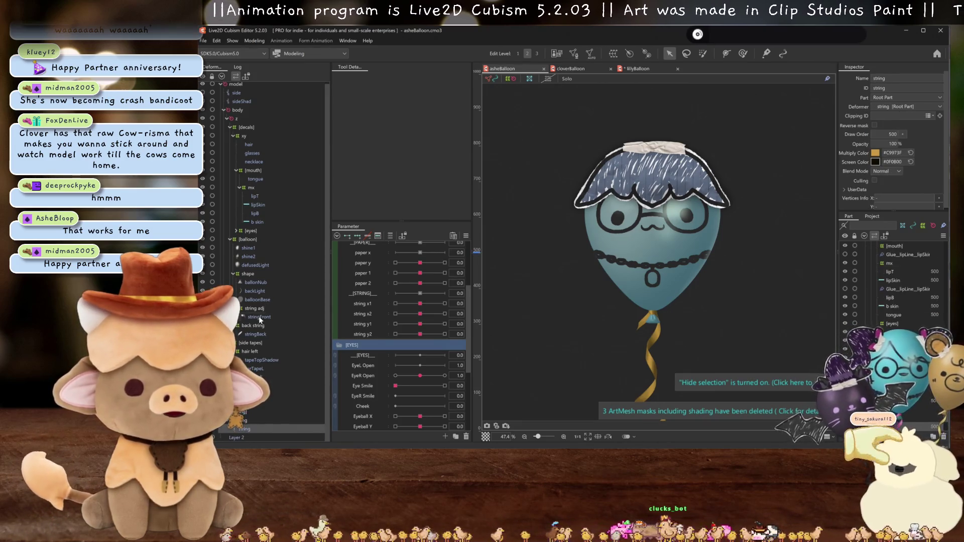
scroll(654, 361, "up", 2)
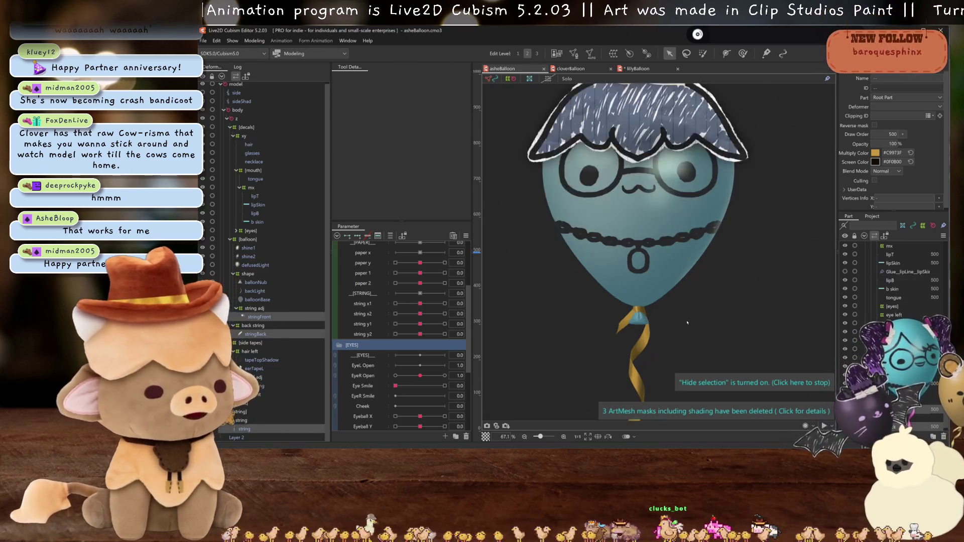
scroll(653, 361, "up", 1)
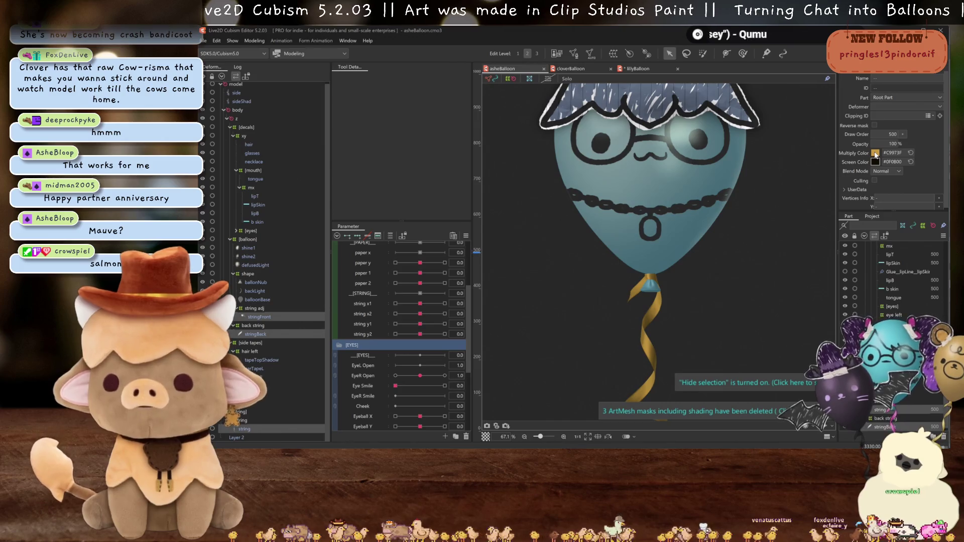
Change the string's multiply tint from gold to dusty pink (DE8A95).
left_click(875, 152)
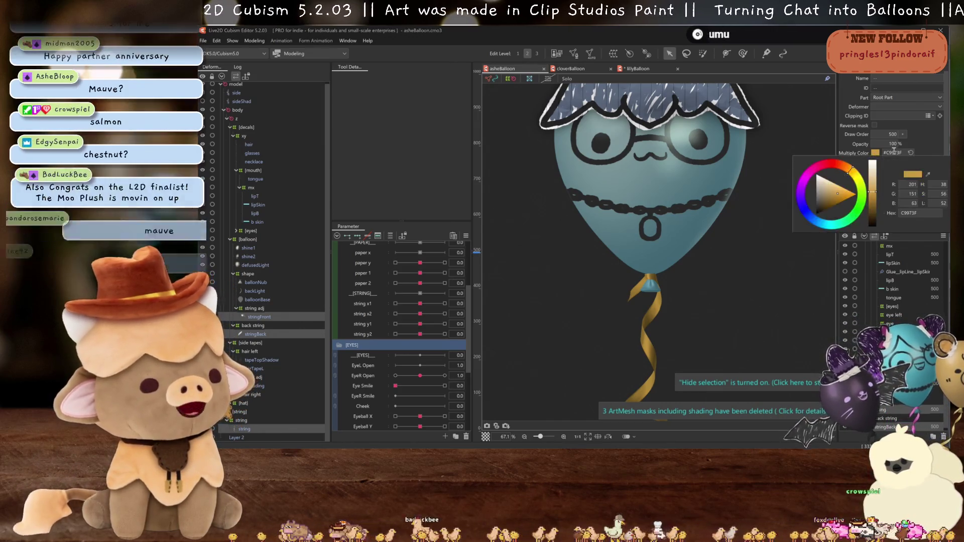
left_click_drag(850, 172, 824, 162)
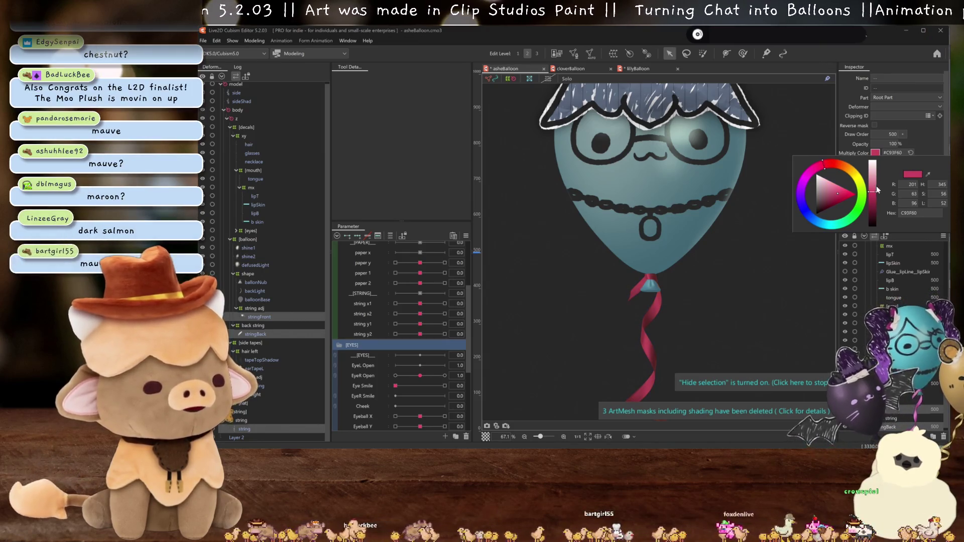
left_click_drag(875, 192, 871, 180)
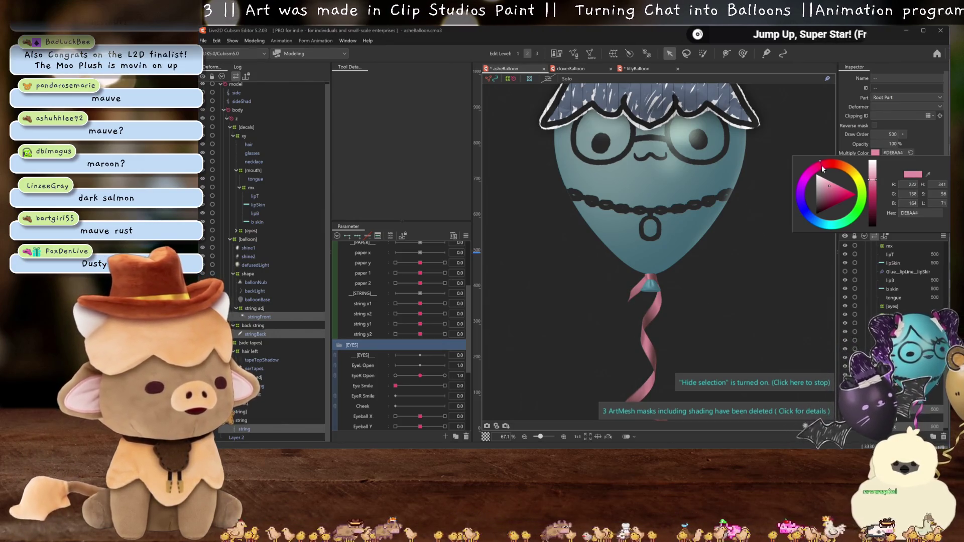
left_click_drag(822, 167, 827, 164)
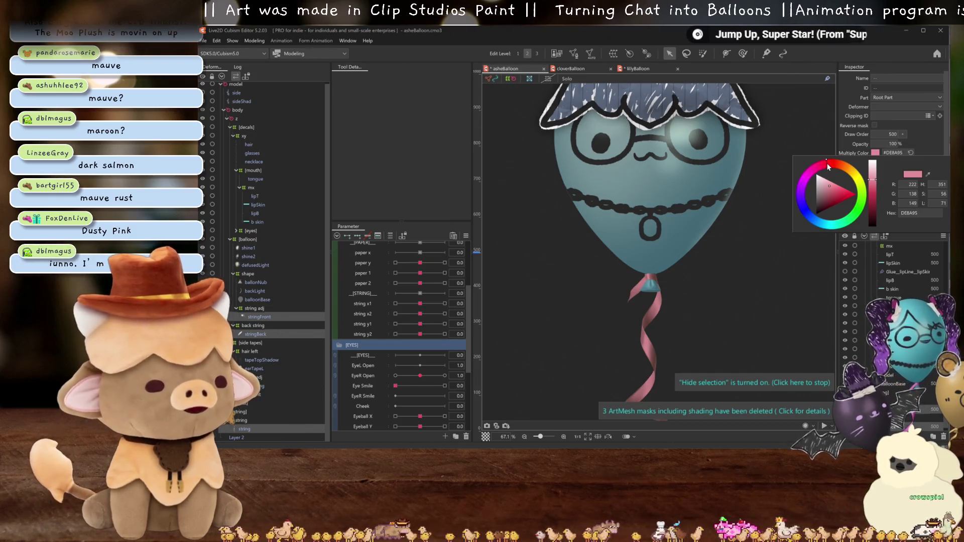
left_click(925, 147)
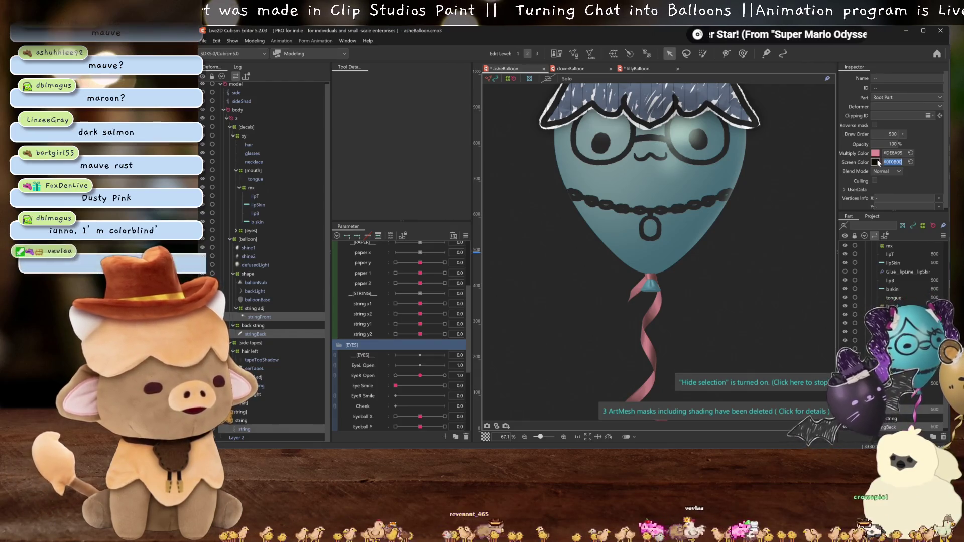
Adjust the string's screen colour hue to a near-black yellowish shade.
left_click(876, 161)
left_click_drag(846, 186, 818, 176)
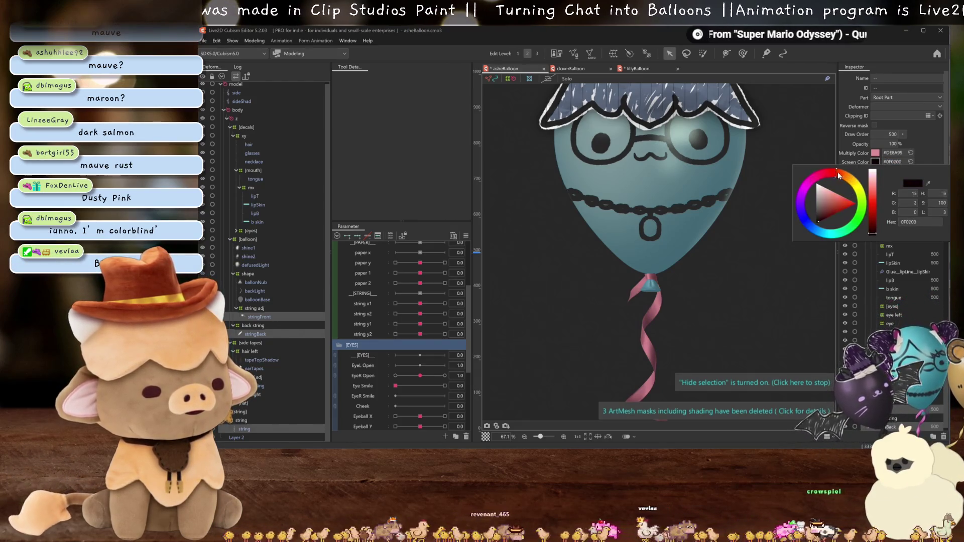
left_click_drag(795, 180, 860, 179)
left_click(706, 258)
scroll(706, 258, "down", 3)
scroll(706, 258, "down", 3)
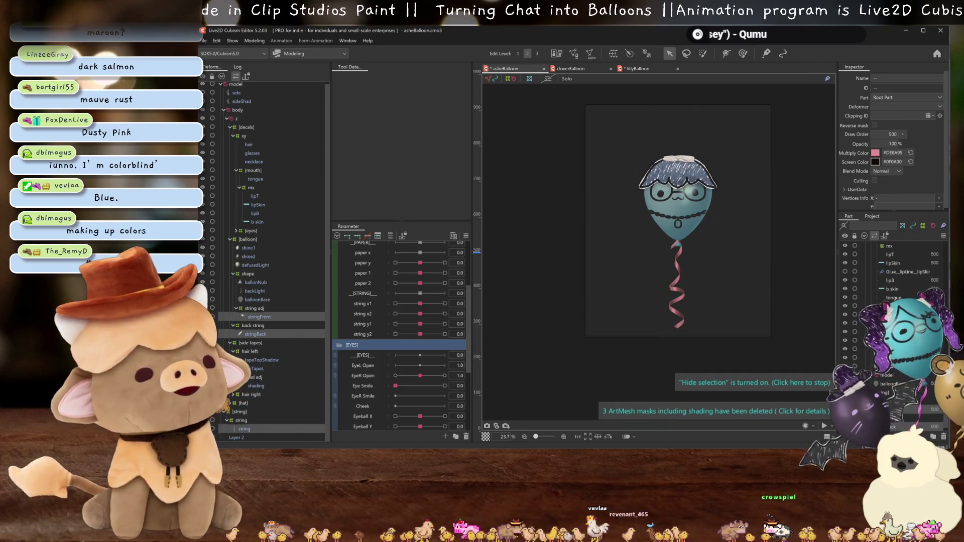
key("alt+Tab")
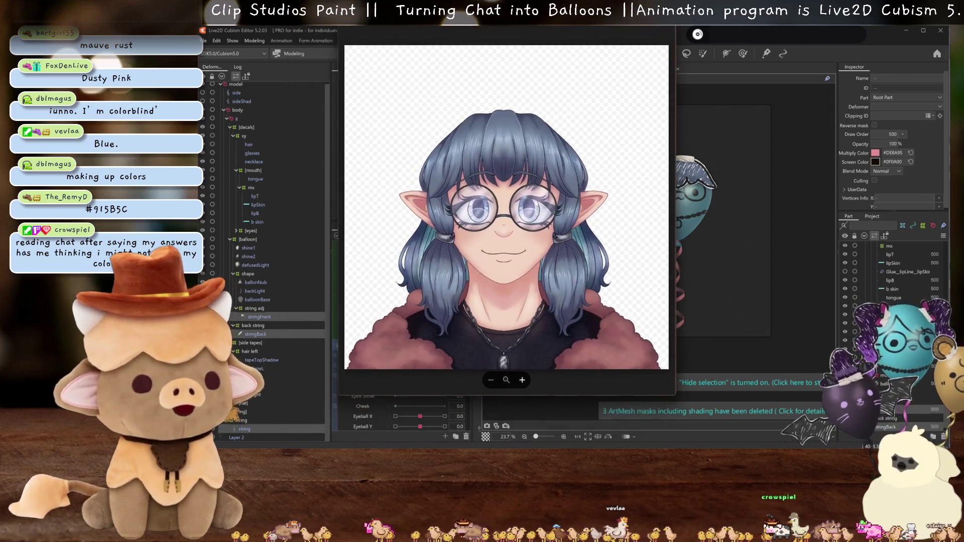
left_click_drag(467, 45, 481, 7)
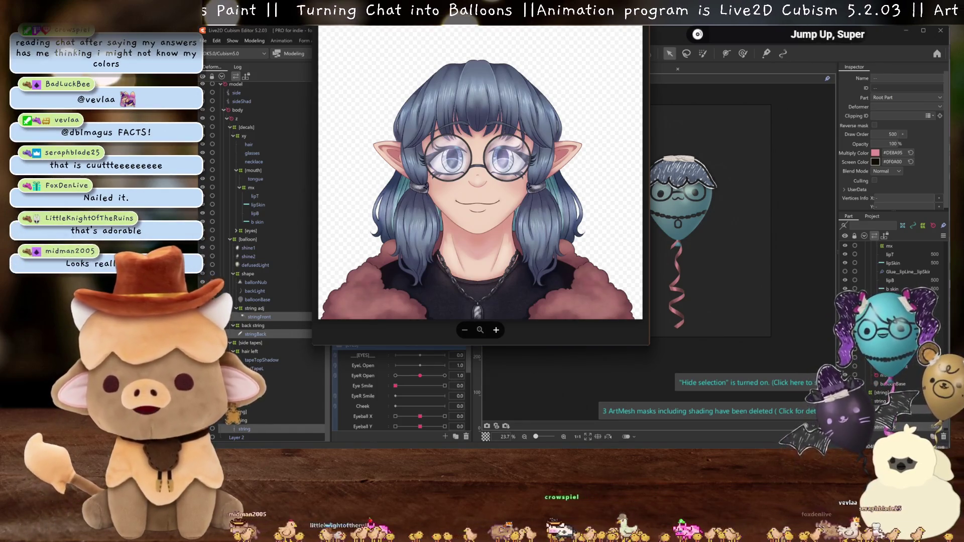
left_click_drag(482, 22, 669, 1)
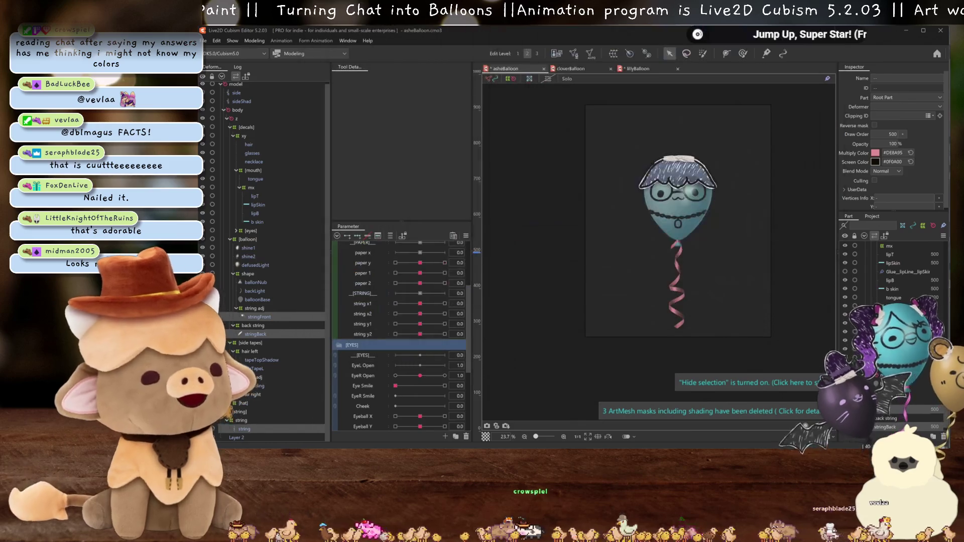
left_click(250, 44)
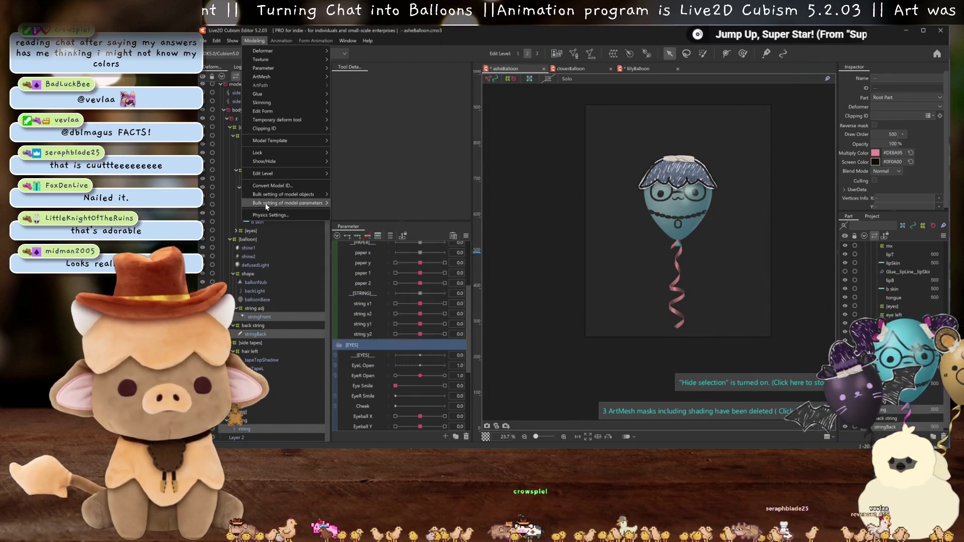
left_click(268, 211)
left_click_drag(790, 257, 834, 273)
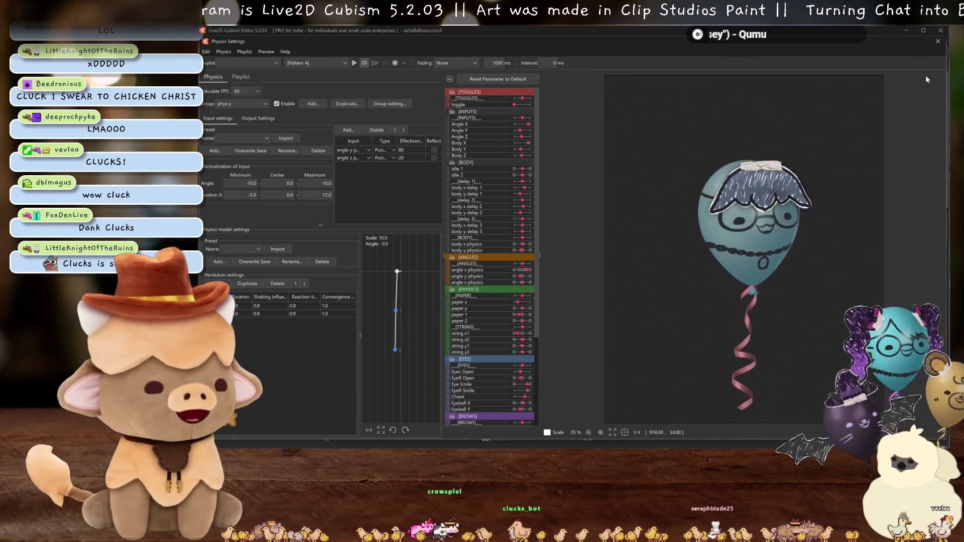
left_click(937, 41)
scroll(653, 235, "up", 5)
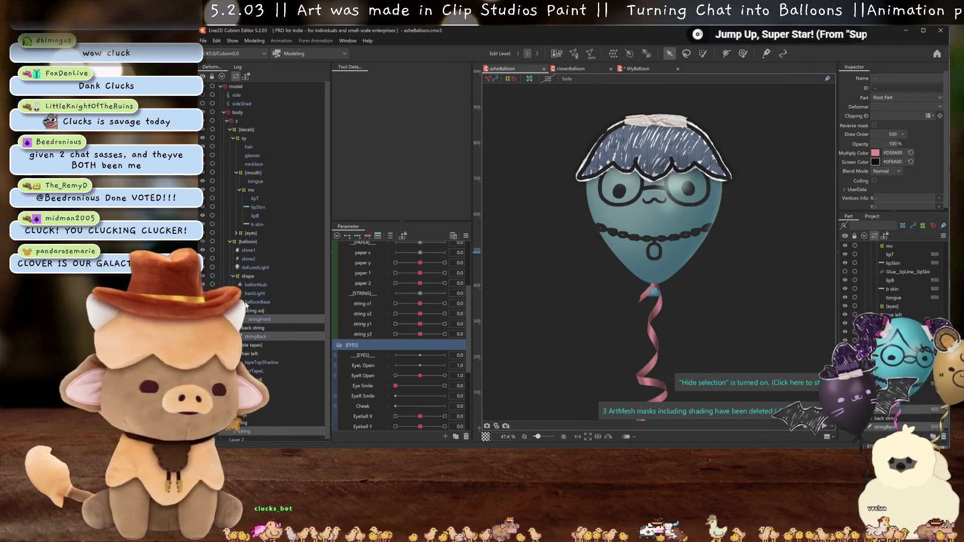
left_click(203, 95)
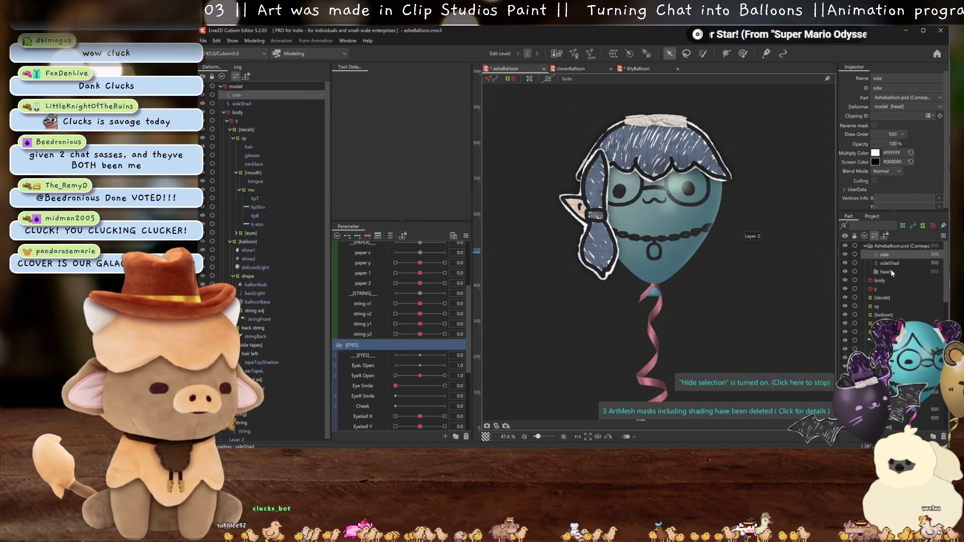
scroll(891, 269, "down", 5)
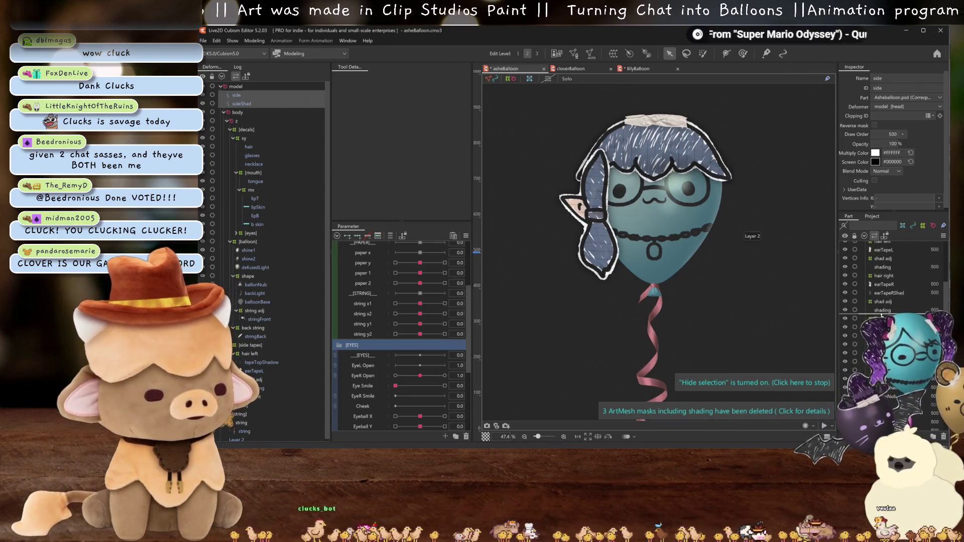
Move side and sideShad below earTapeRShad and the [hat] part below shape.
left_click_drag(890, 271, 898, 298)
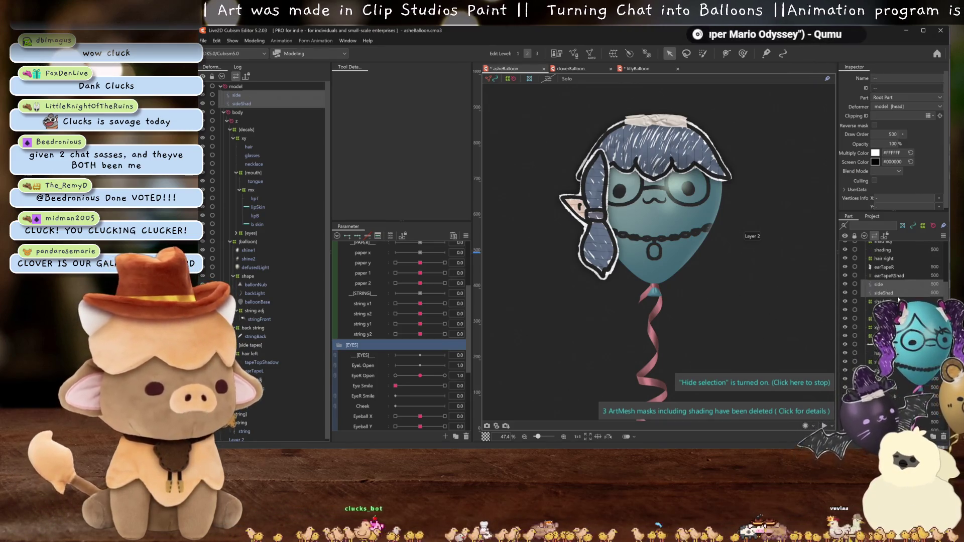
scroll(879, 283, "up", 1)
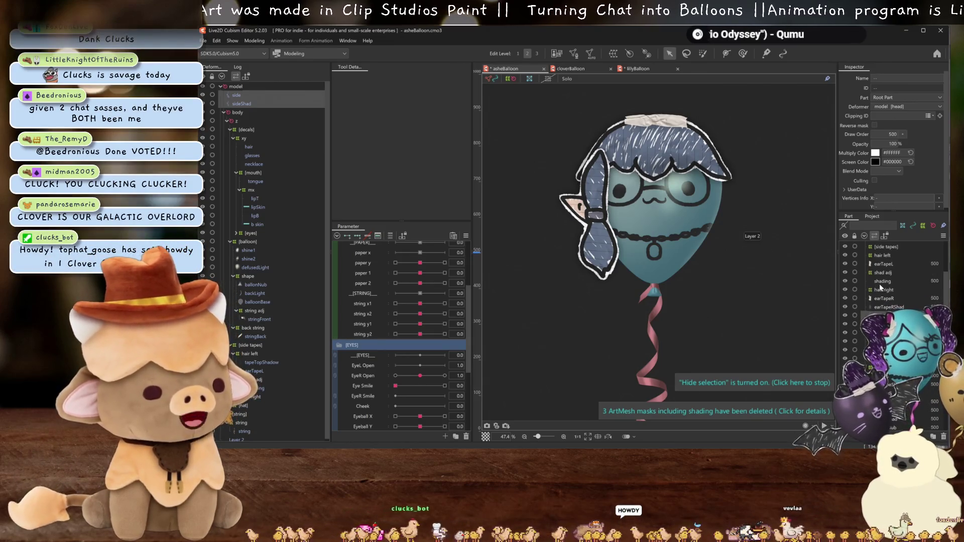
scroll(886, 313, "up", 5)
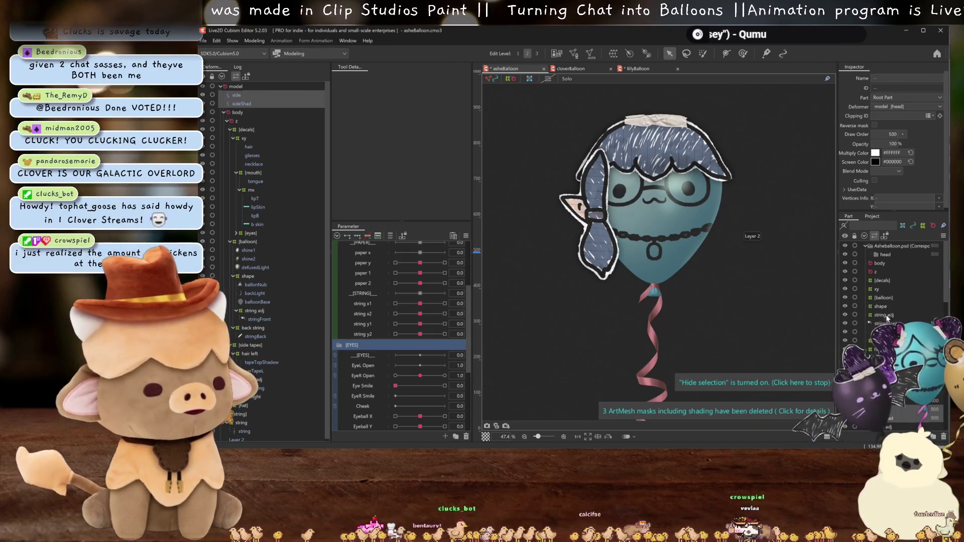
scroll(885, 313, "down", 5)
left_click(875, 319)
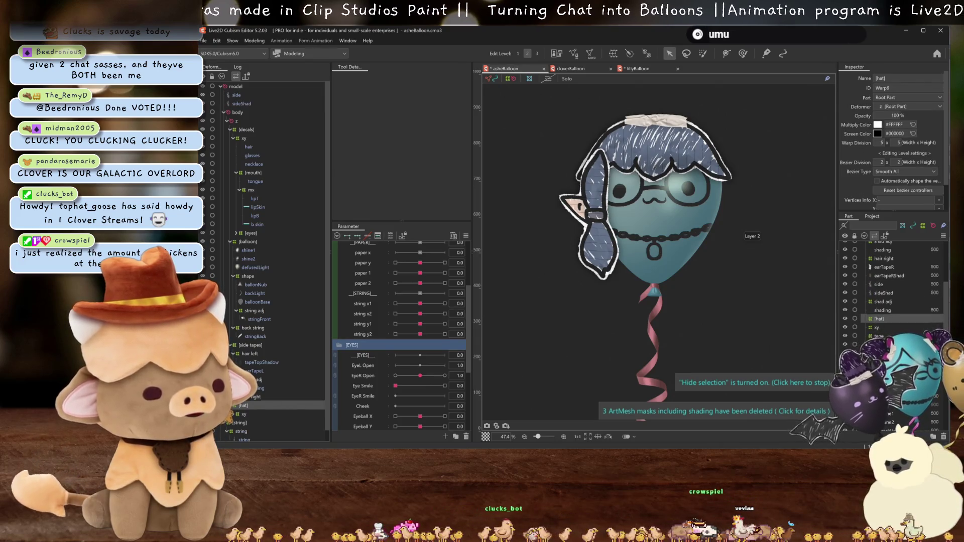
double_click(875, 319)
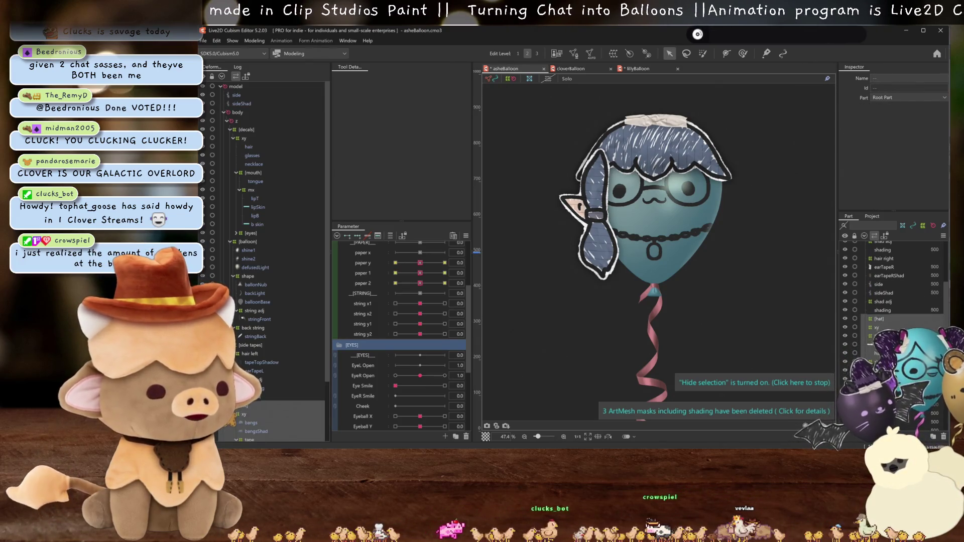
left_click(874, 320)
left_click_drag(891, 284, 891, 279)
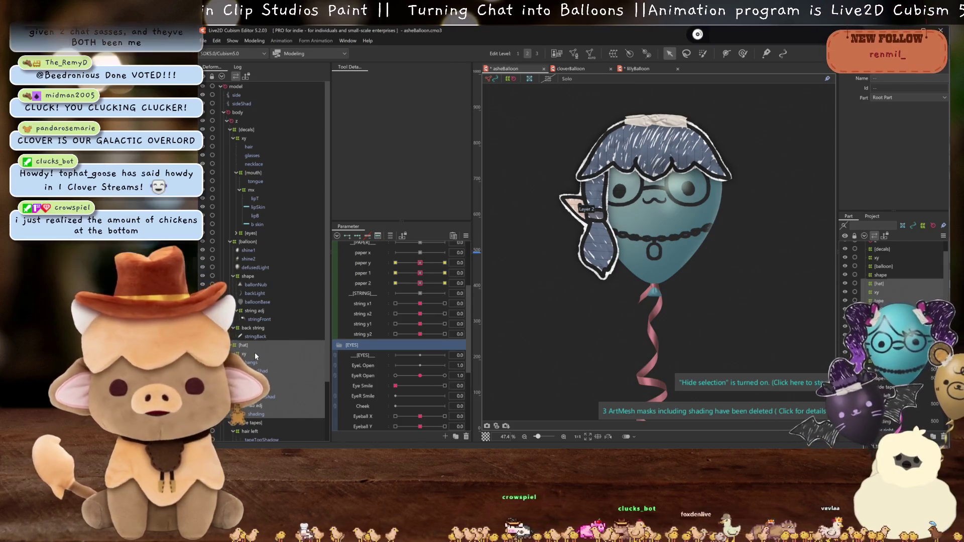
Check the side, earTapeR, hair left and [side tapes] deformers after reordering.
left_click(234, 103)
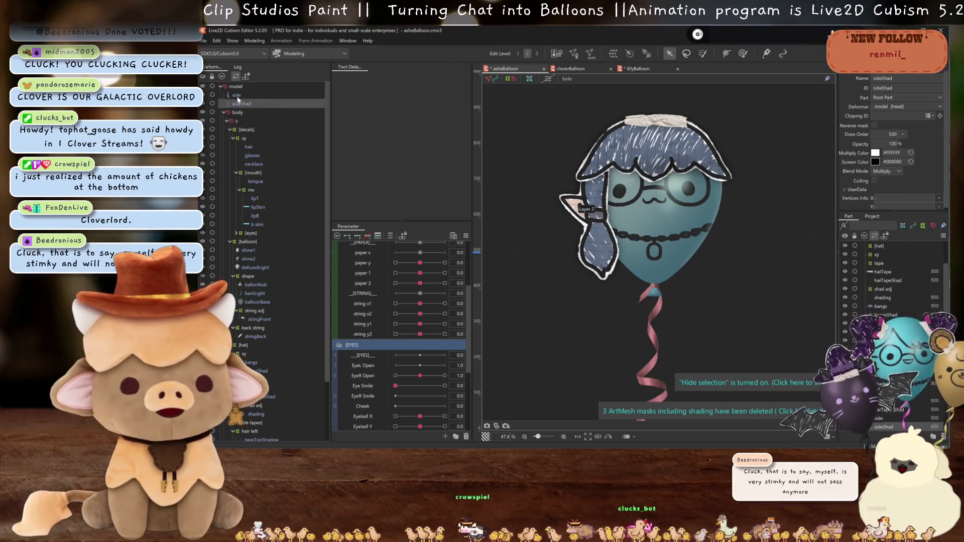
left_click(237, 95, "ctrl")
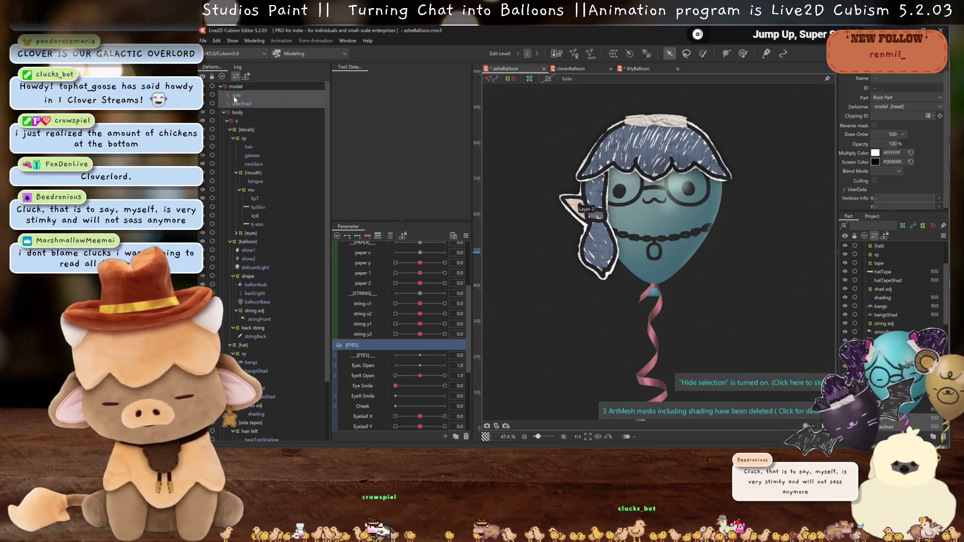
left_click(592, 226)
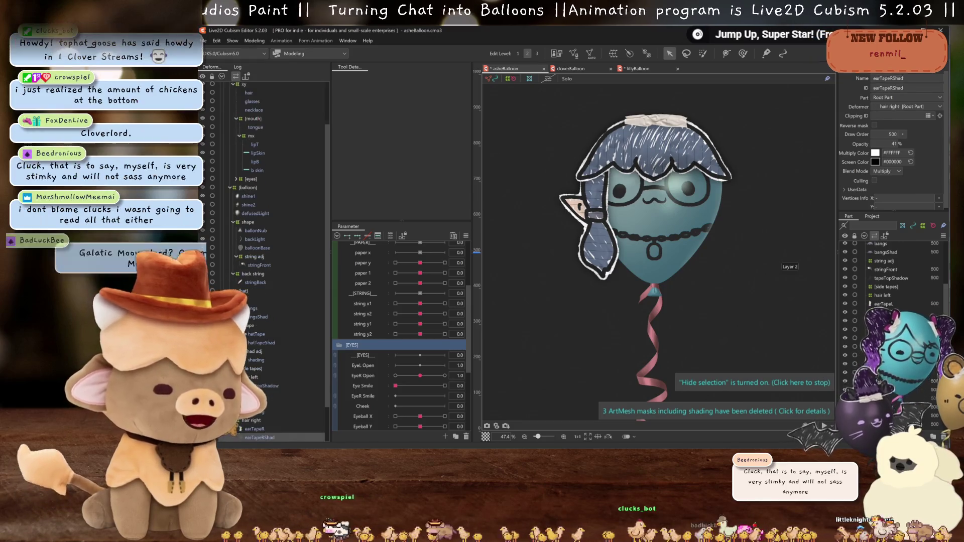
left_click(255, 427)
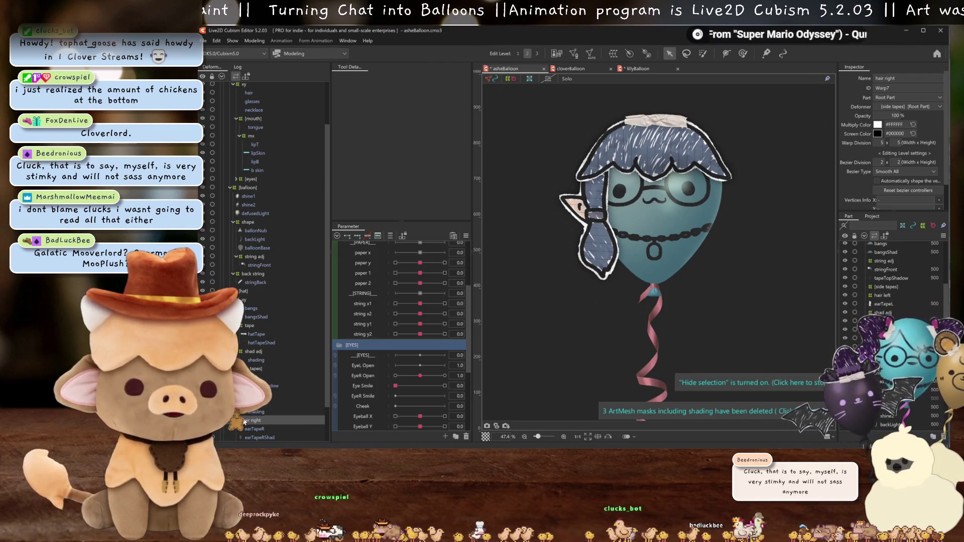
scroll(247, 412, "down", 2)
left_click(254, 335)
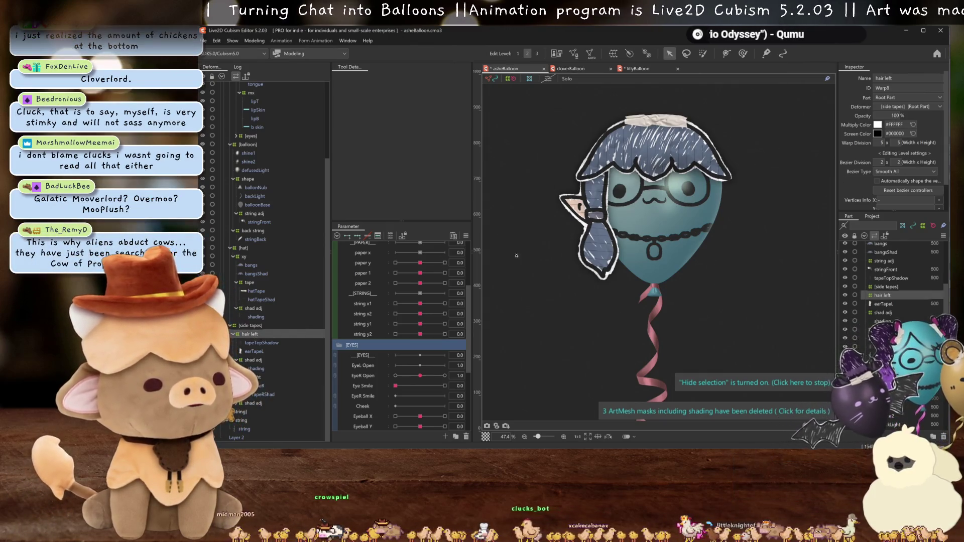
left_click(250, 326)
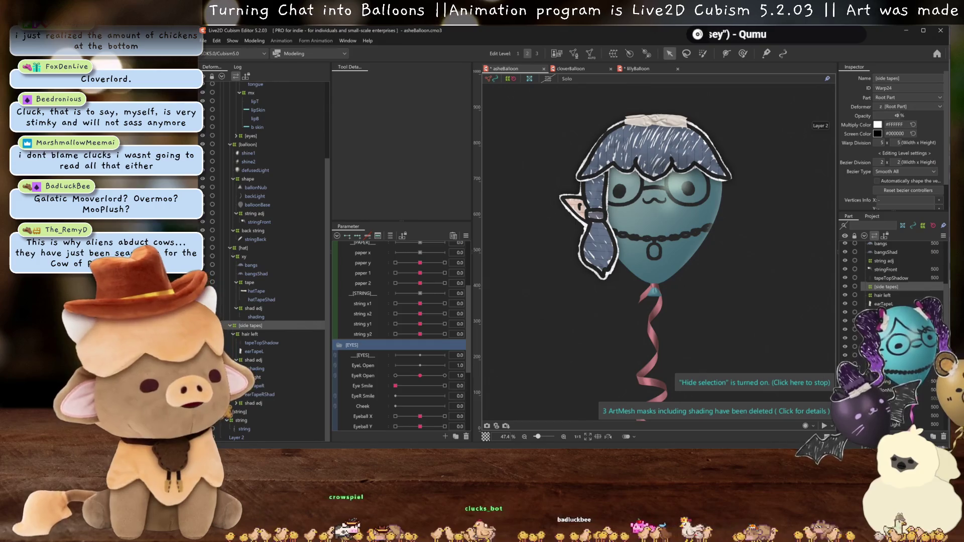
scroll(628, 211, "up", 2)
scroll(628, 212, "up", 2)
scroll(628, 208, "down", 1)
scroll(625, 202, "down", 1)
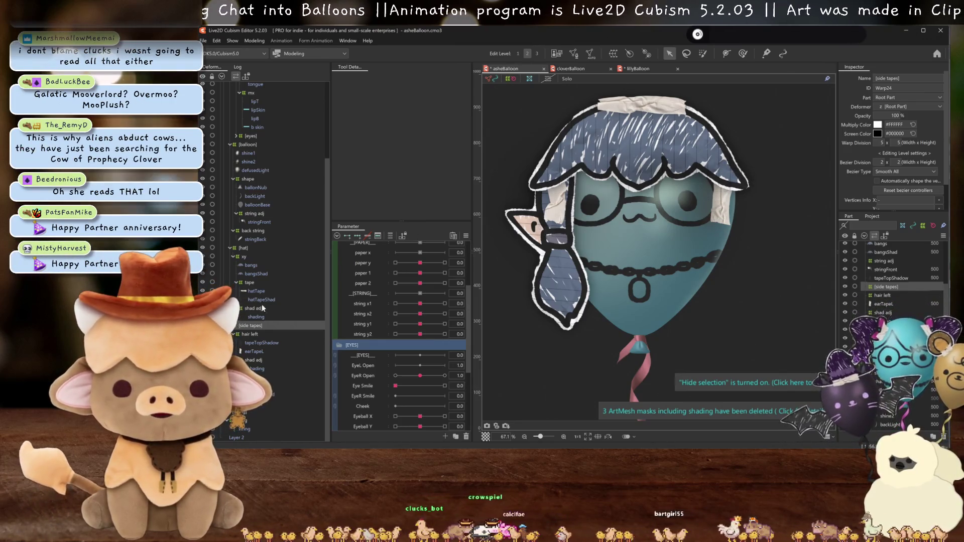
scroll(248, 91, "up", 4)
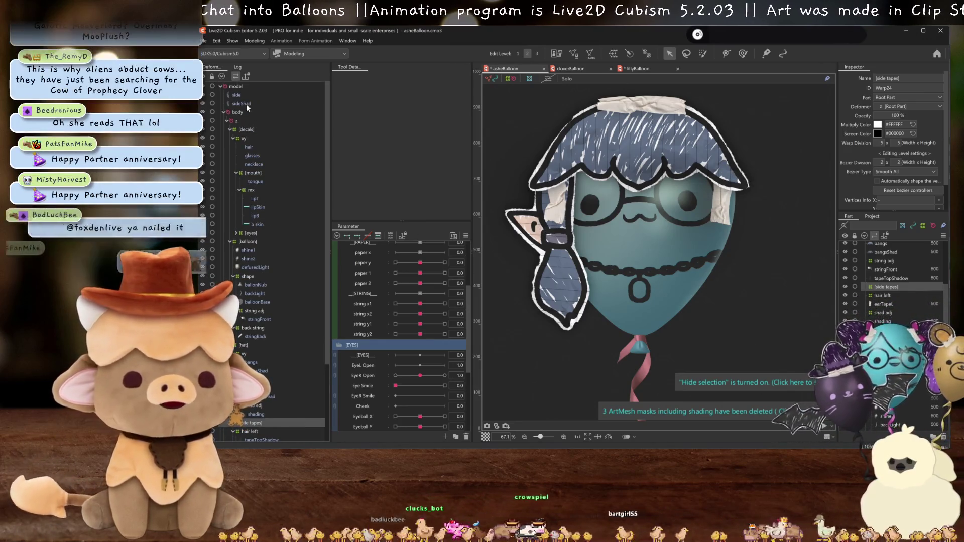
Select the hair right warp deformer and bring its grid into view.
left_click(244, 96)
scroll(286, 364, "down", 3)
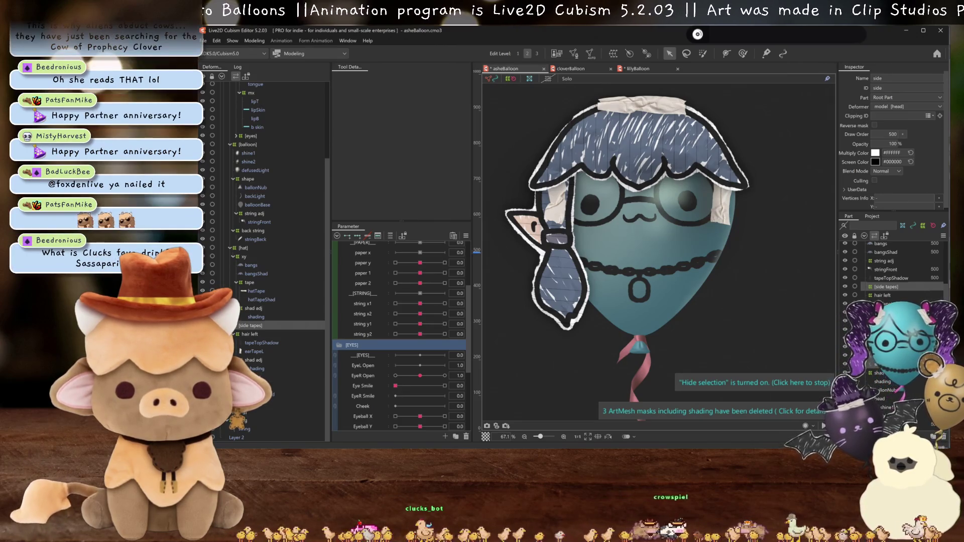
scroll(253, 114, "up", 3)
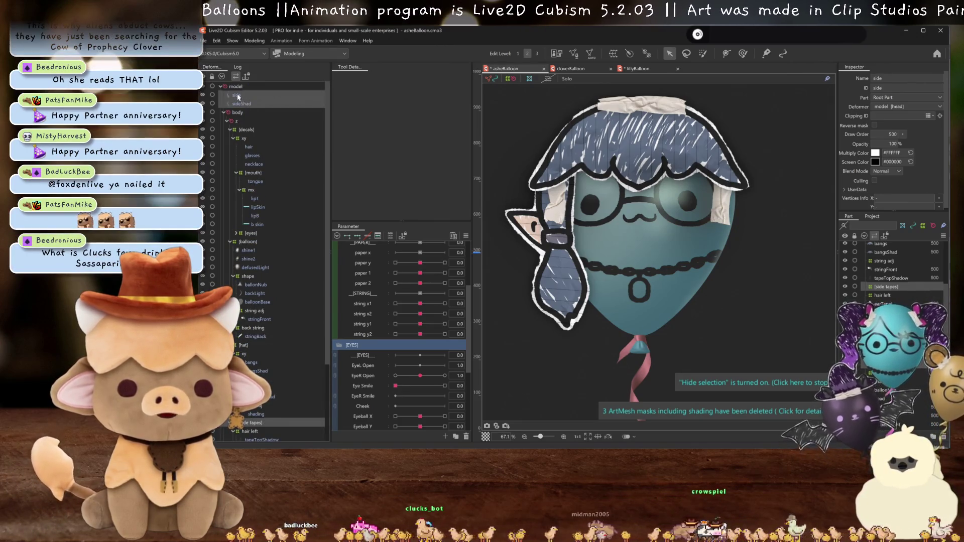
left_click_drag(238, 98, 256, 369)
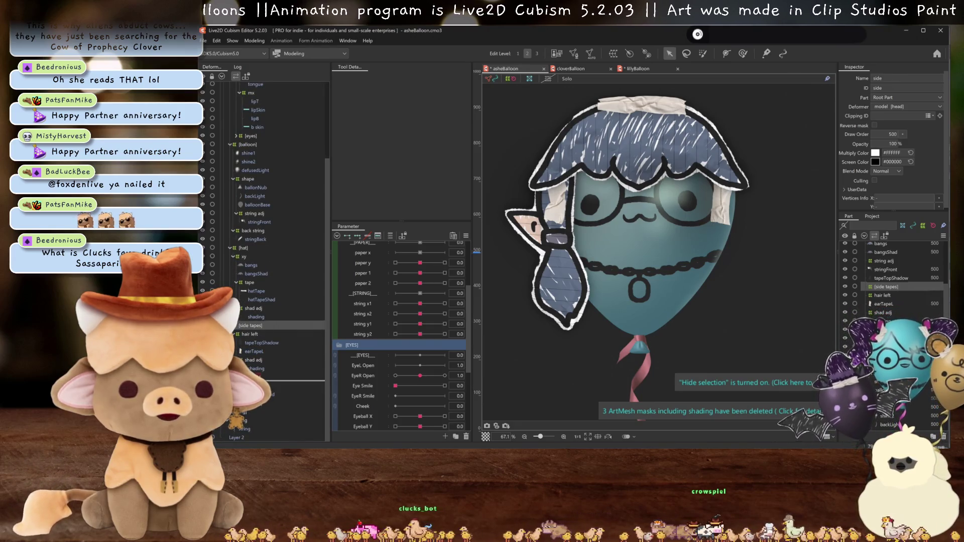
left_click(253, 360)
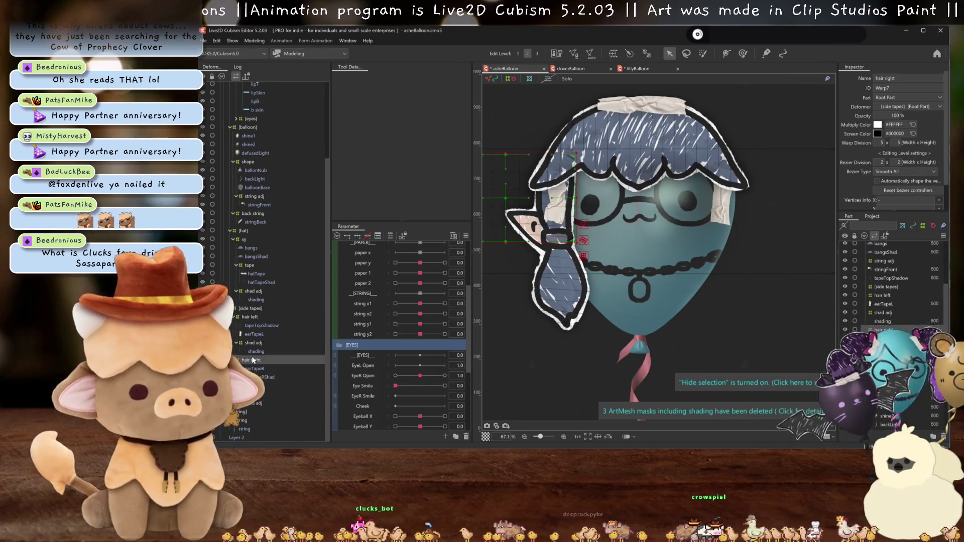
left_click_drag(606, 286, 691, 294)
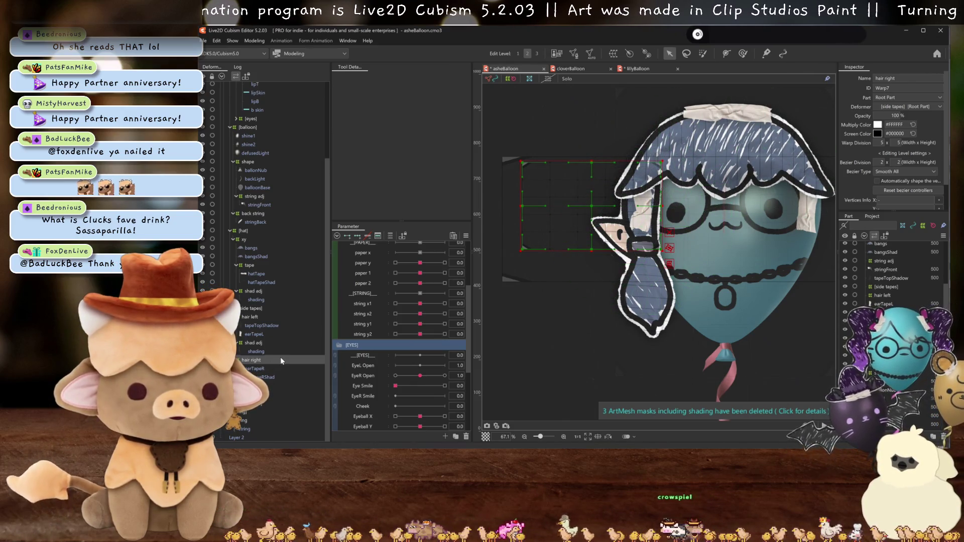
scroll(438, 332, "up", 3)
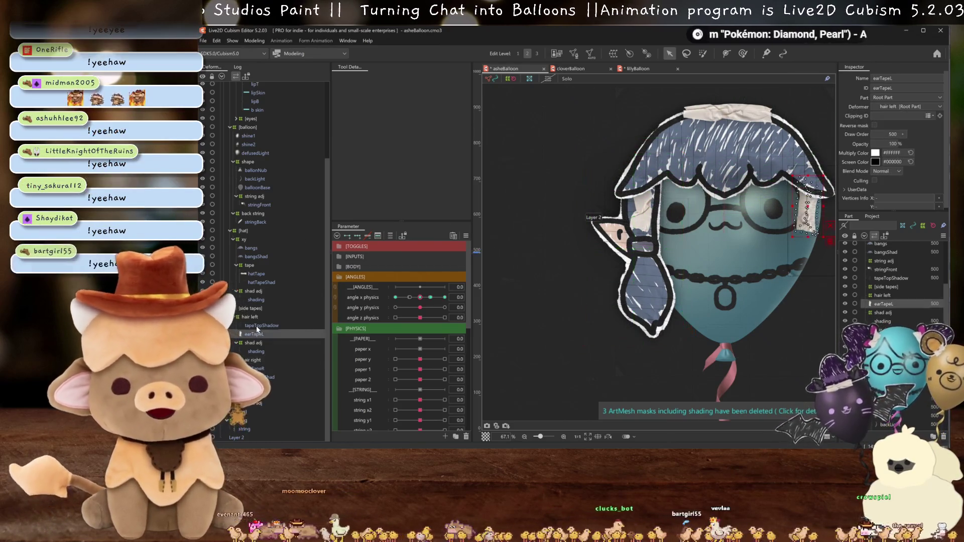
Set the [hat] warp deformer's opacity to 0.
left_click(254, 370)
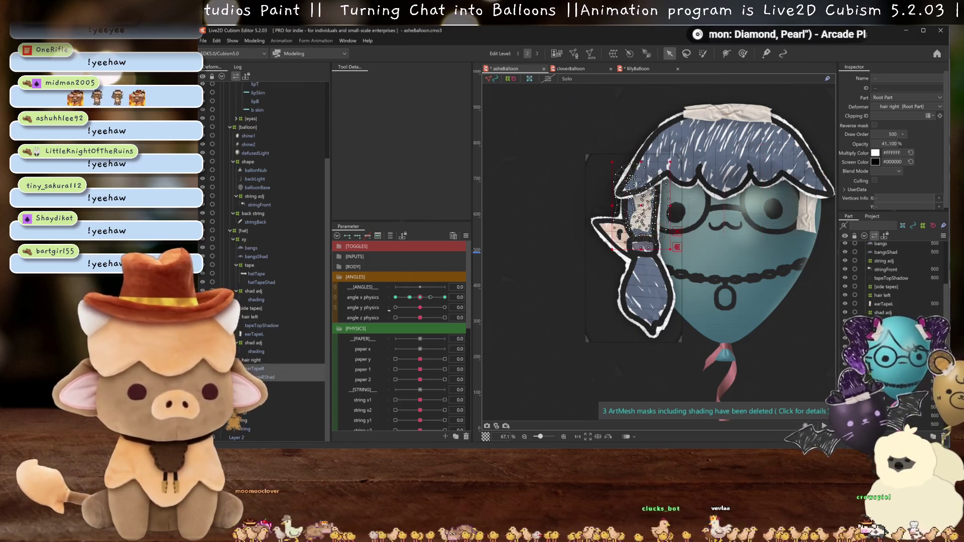
left_click(254, 362, "ctrl")
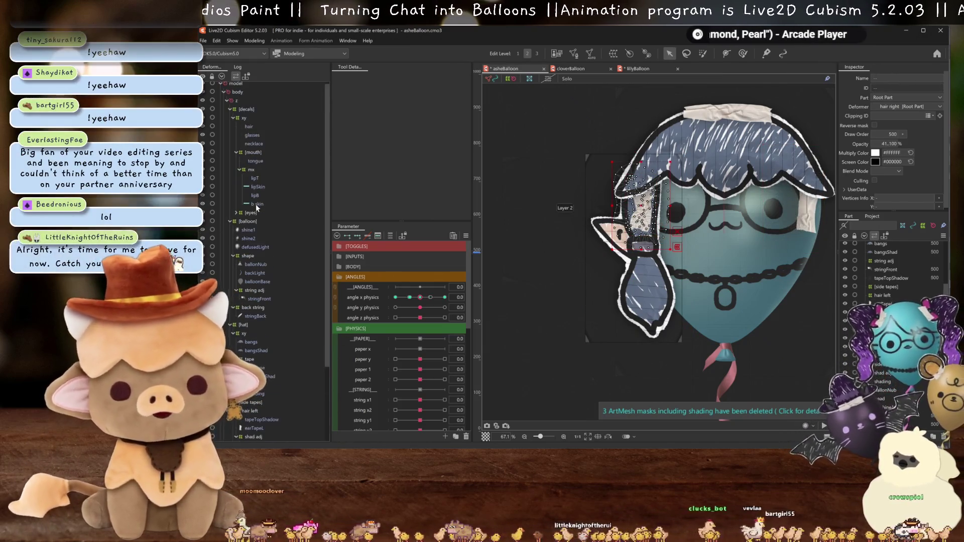
scroll(261, 240, "up", 3)
scroll(259, 237, "down", 3)
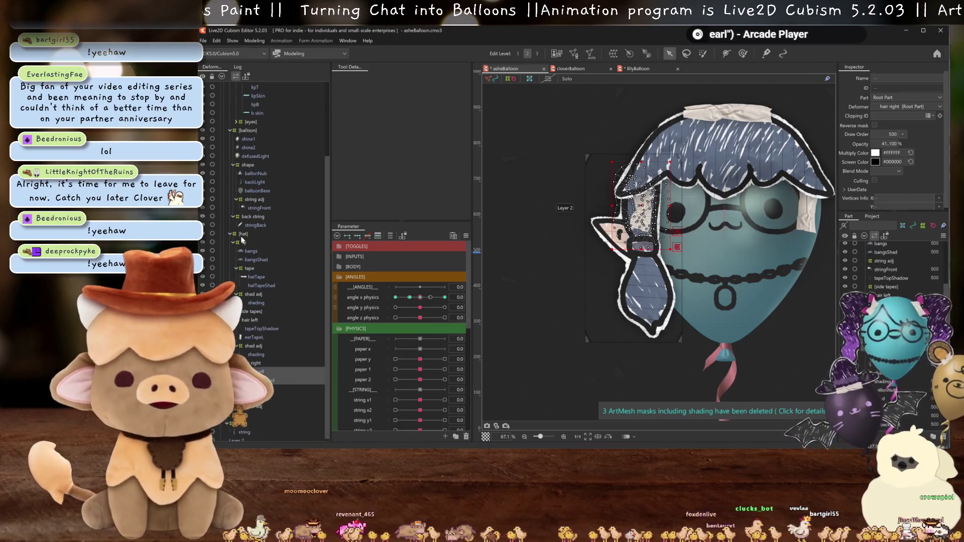
left_click(249, 234)
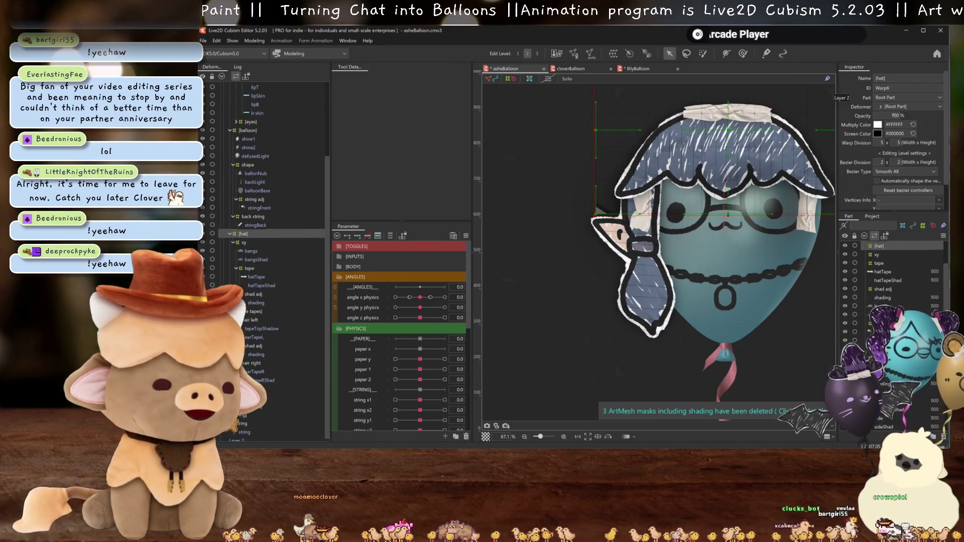
triple_click(897, 115)
type("0")
key("Return")
scroll(286, 368, "down", 1)
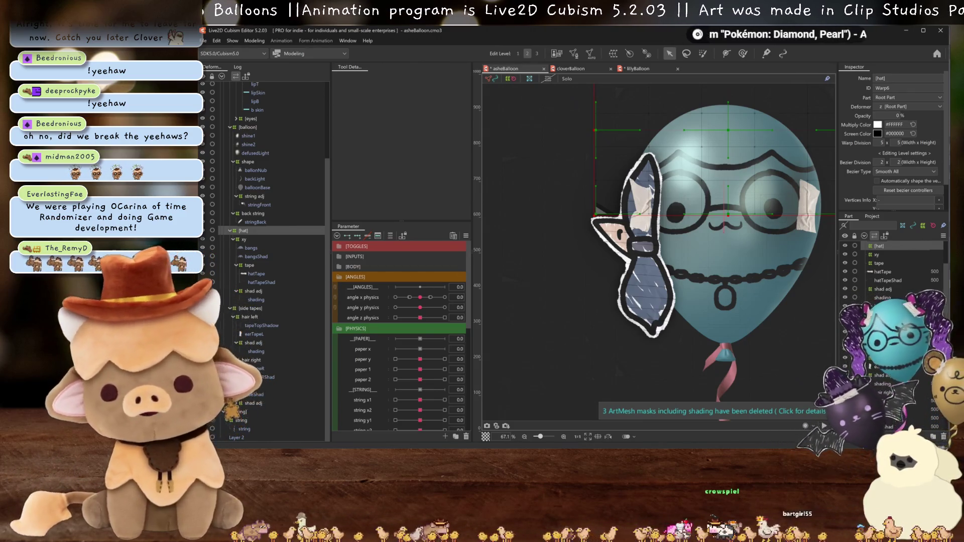
Key the hair right deformer on angle x physics, shifting it rightward and rotating it back near upright.
left_click(256, 369)
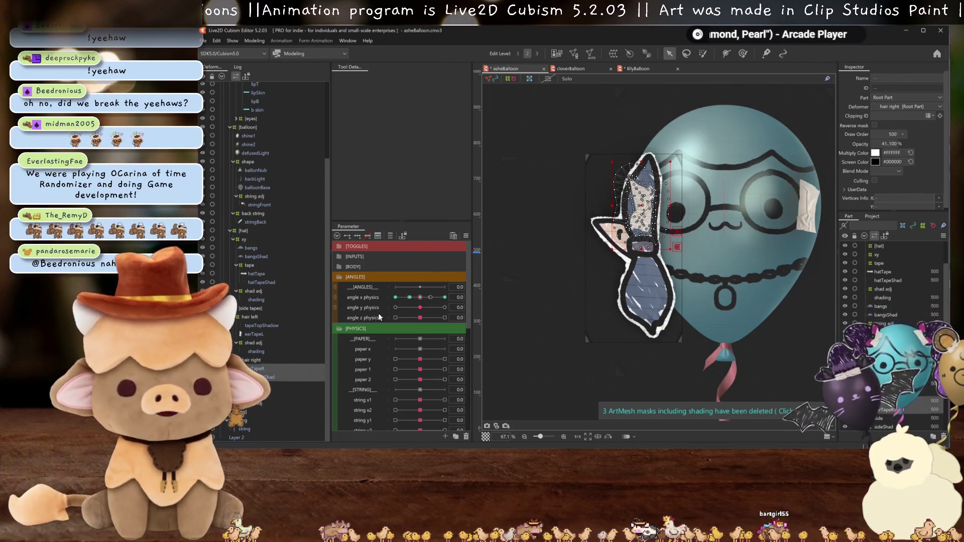
left_click(374, 299)
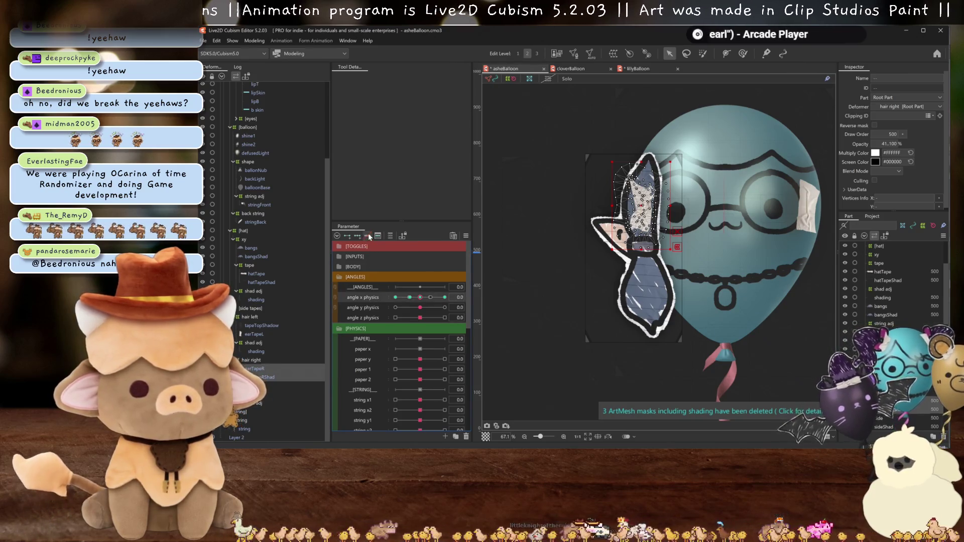
left_click(368, 232)
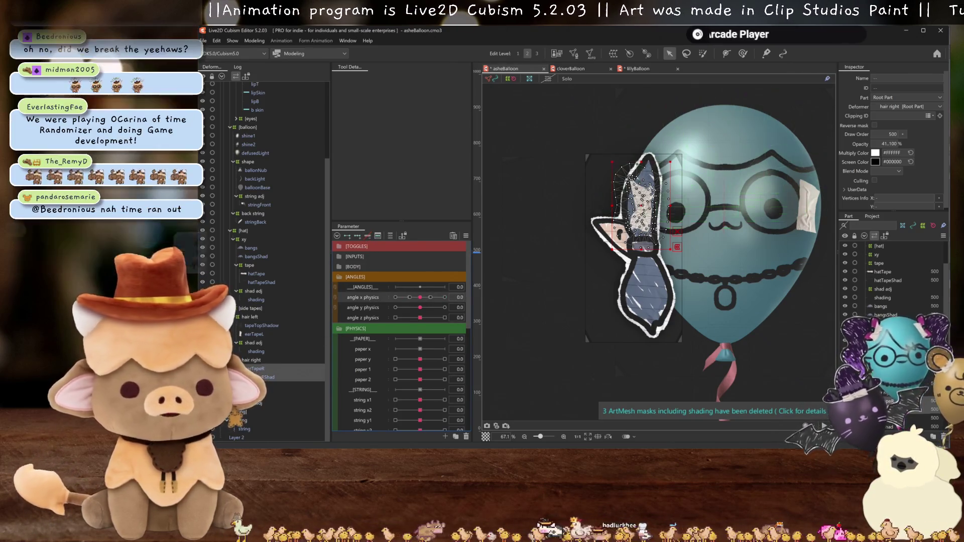
scroll(648, 160, "up", 5)
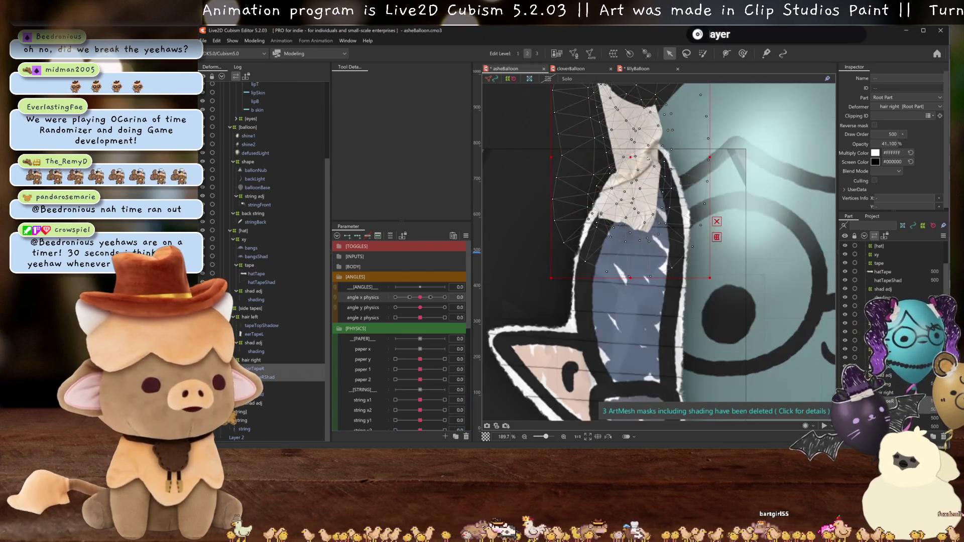
left_click_drag(648, 160, 668, 159)
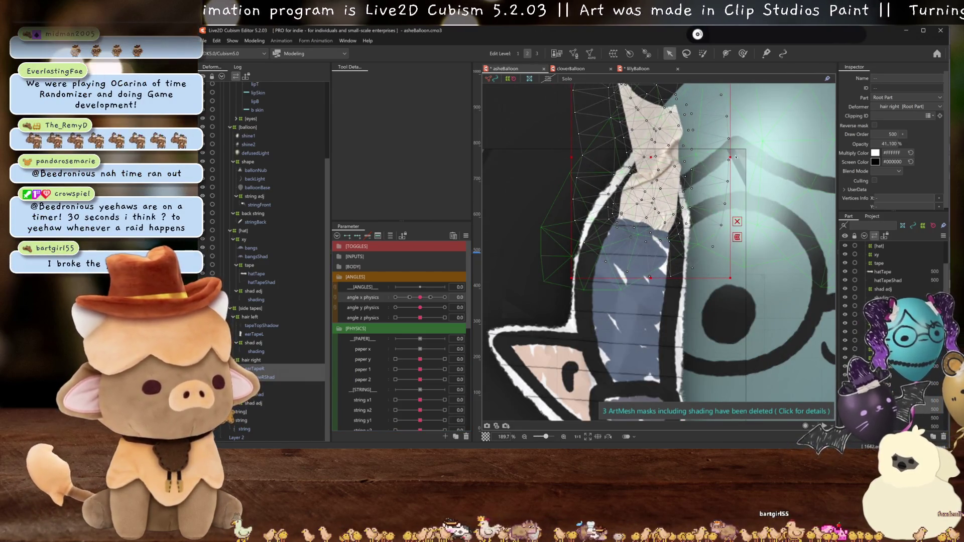
mouse_move(649, 277)
left_mouse_down()
mouse_move(656, 301)
mouse_move(688, 265)
left_mouse_up()
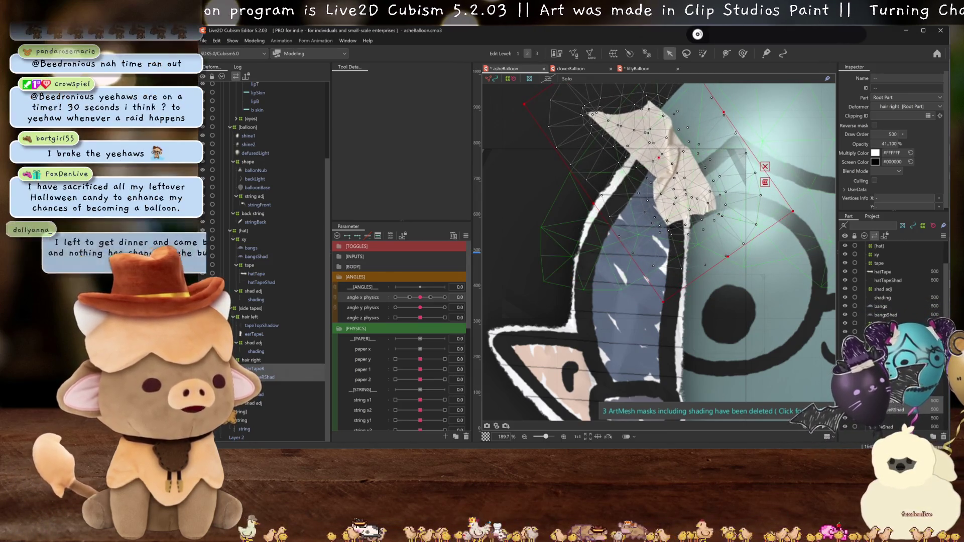
scroll(687, 265, "down", 5)
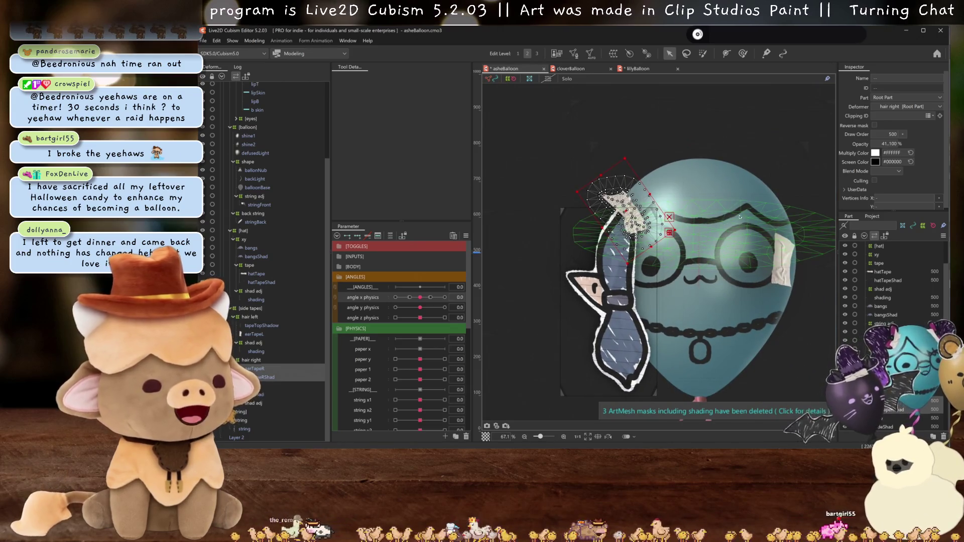
left_click_drag(669, 217, 655, 187)
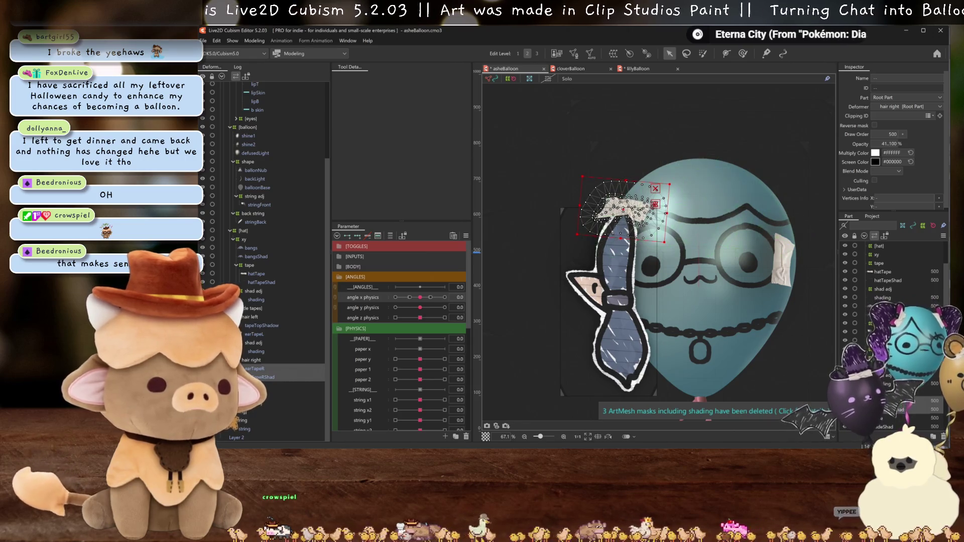
Hide selection outlines with Ctrl+H and centre the tape and braid for inspection.
key("ctrl+h")
scroll(638, 202, "down", 2)
scroll(639, 201, "up", 3)
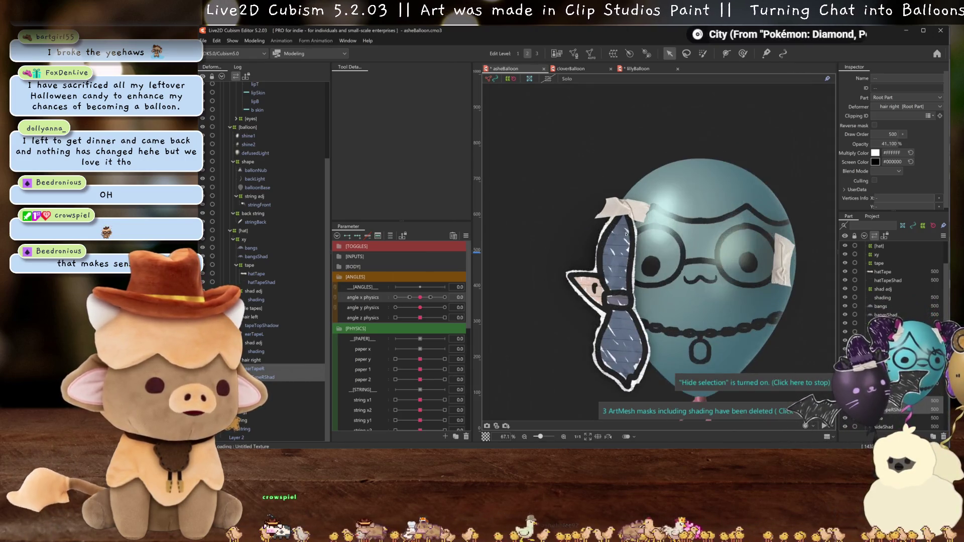
scroll(639, 202, "up", 2)
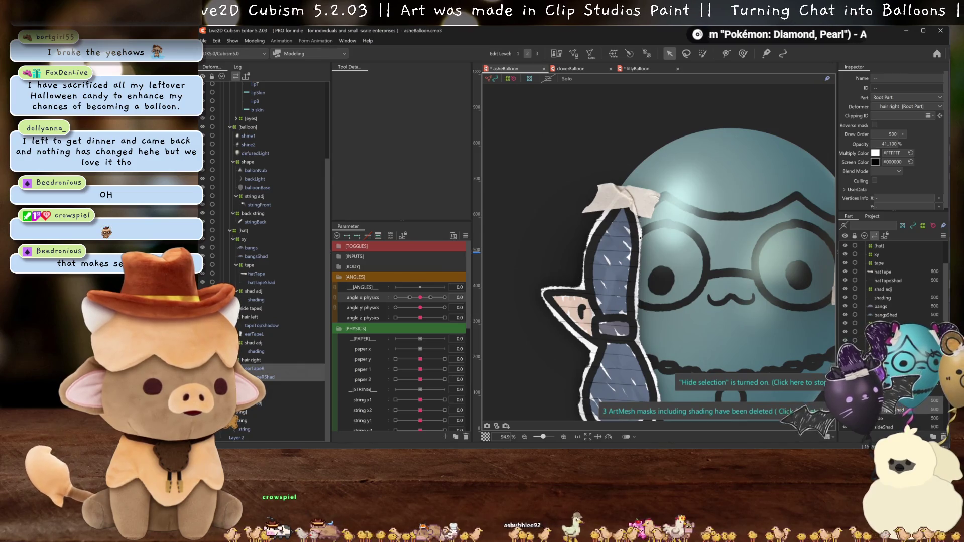
scroll(640, 238, "up", 5)
left_click_drag(634, 192, 657, 235)
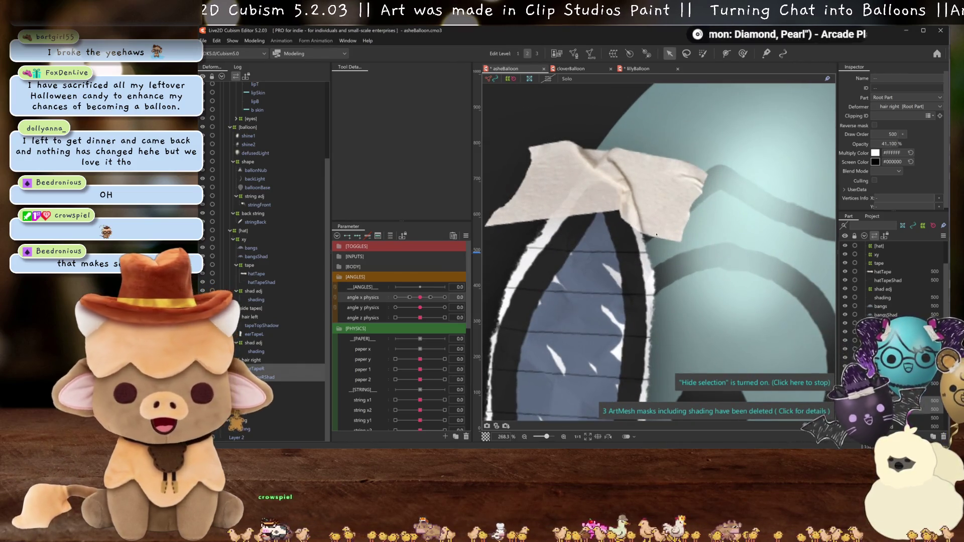
scroll(642, 226, "down", 6)
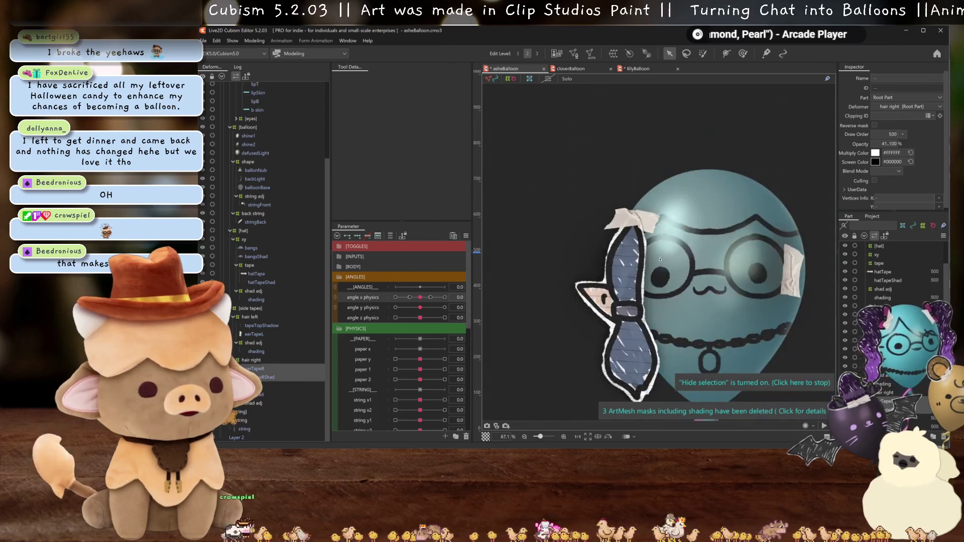
scroll(660, 258, "up", 4)
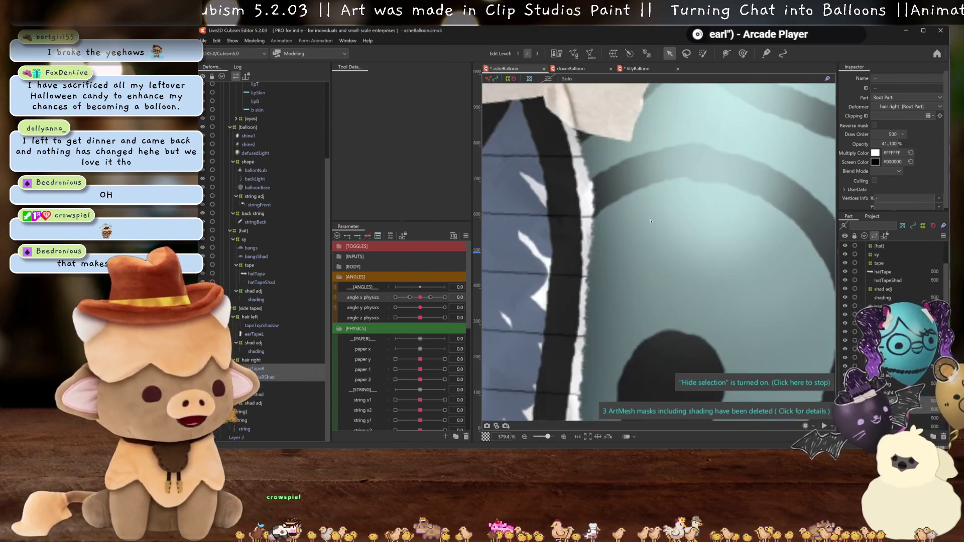
scroll(661, 276, "up", 4)
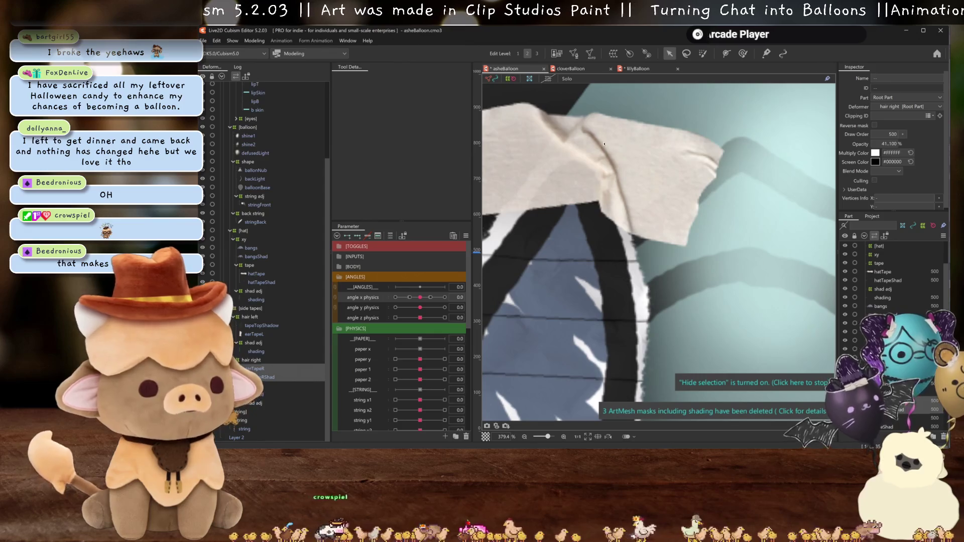
scroll(674, 189, "down", 3)
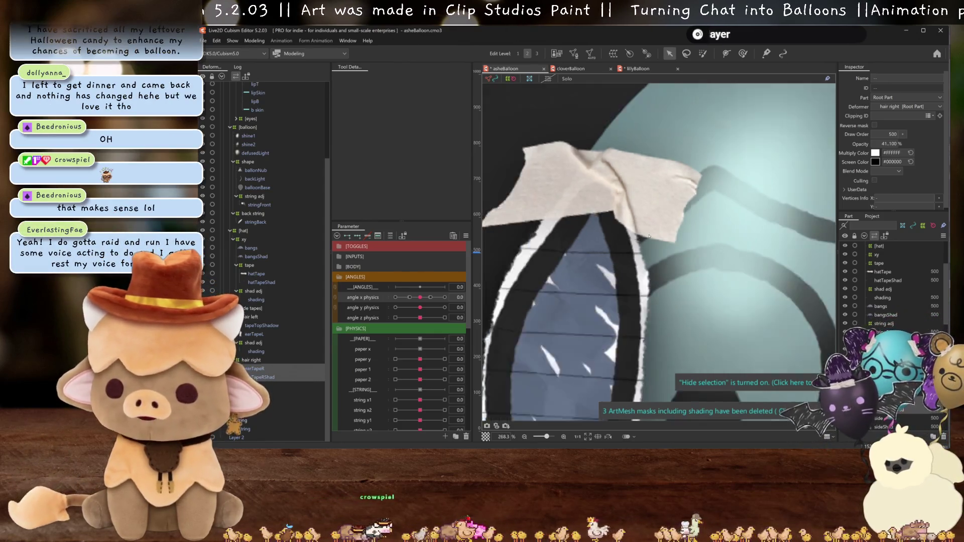
scroll(652, 250, "down", 3)
scroll(647, 248, "up", 1)
scroll(645, 245, "up", 1)
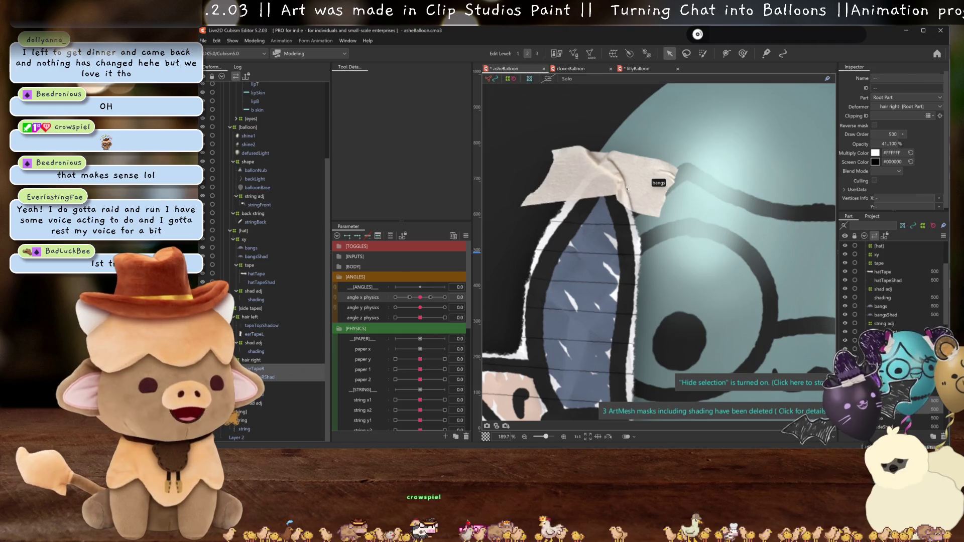
scroll(630, 238, "down", 2)
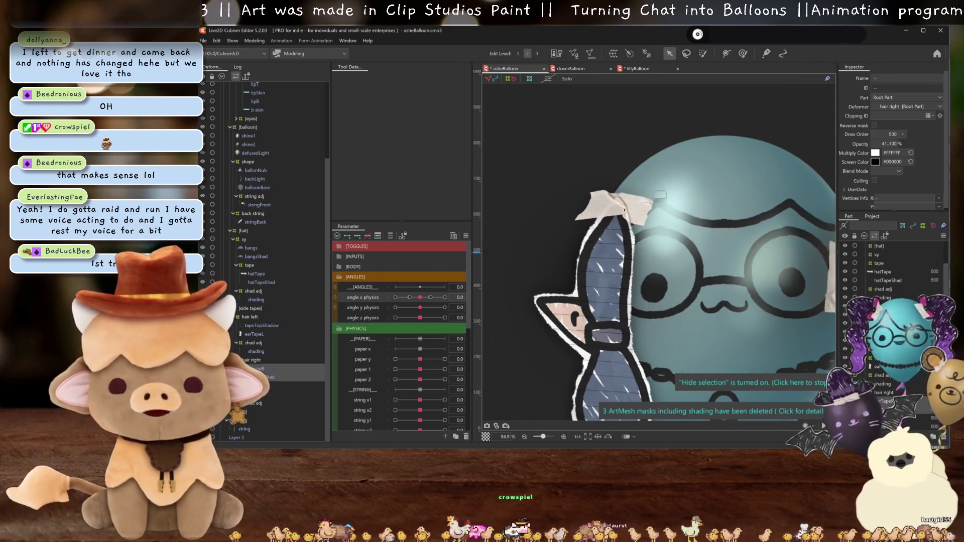
scroll(648, 267, "down", 1)
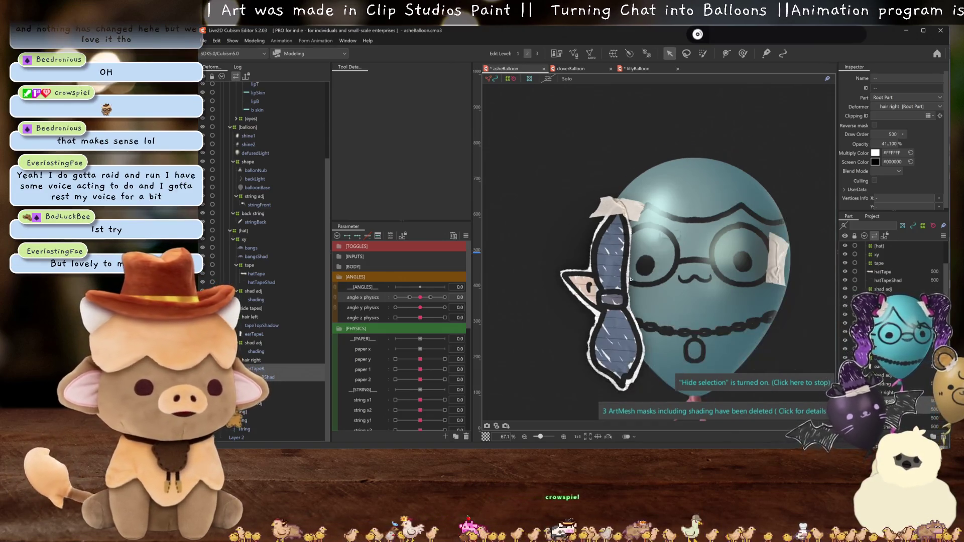
scroll(649, 267, "up", 2)
left_click_drag(649, 267, 625, 223)
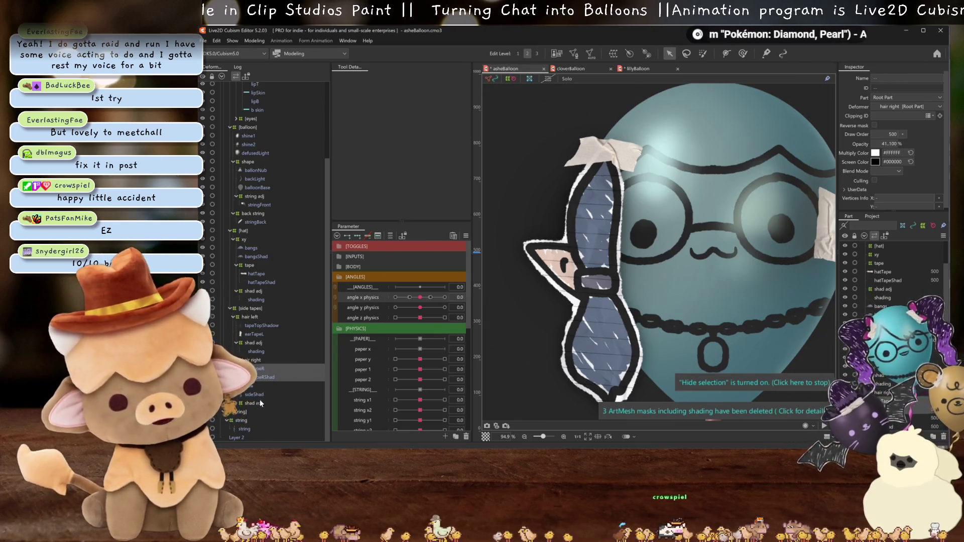
Set the shading art mesh's Clipping ID to 'side'.
left_click(257, 361)
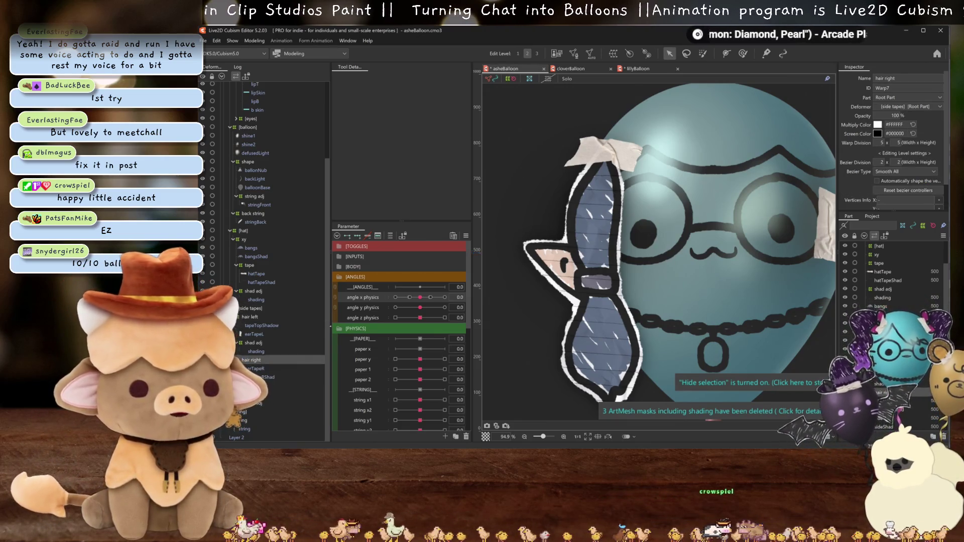
left_click(252, 412)
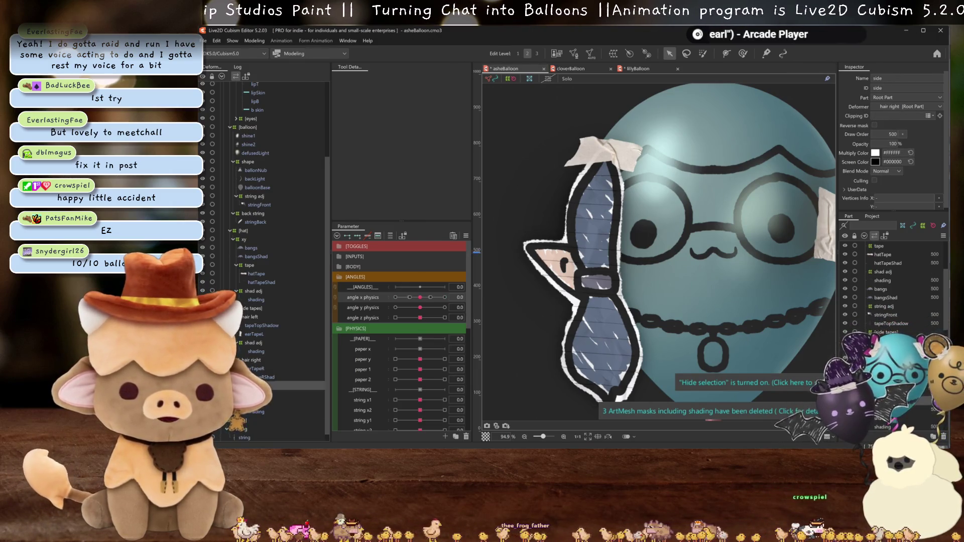
left_click(898, 116)
type("side")
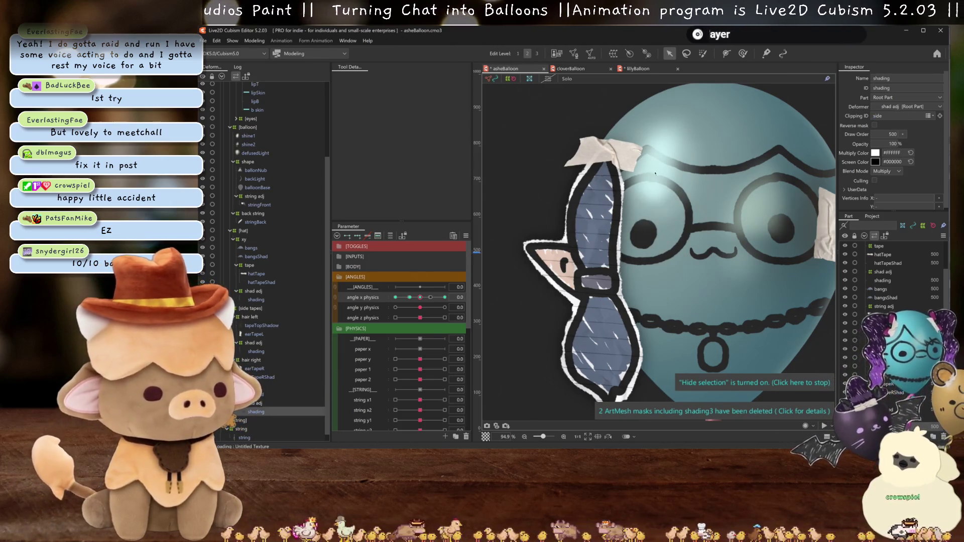
scroll(646, 236, "down", 2)
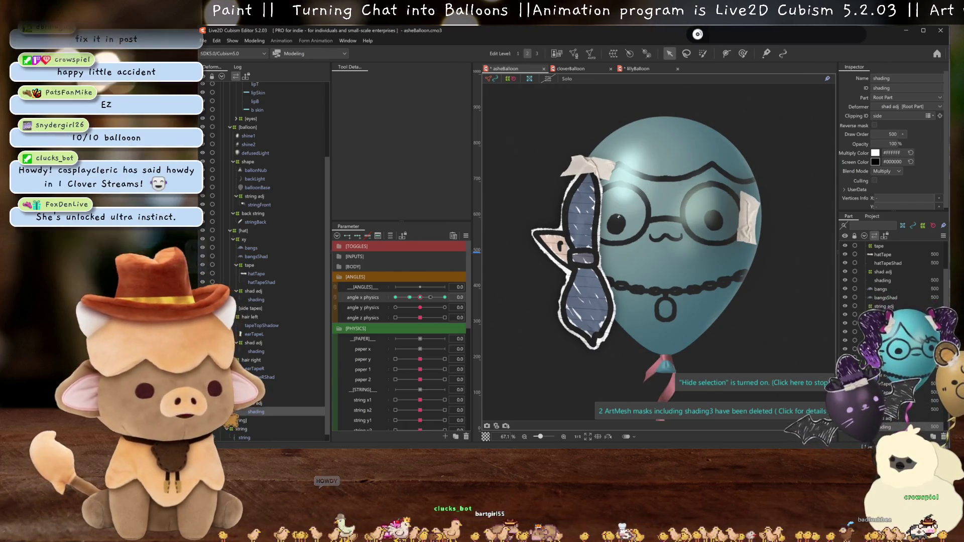
scroll(619, 218, "up", 2)
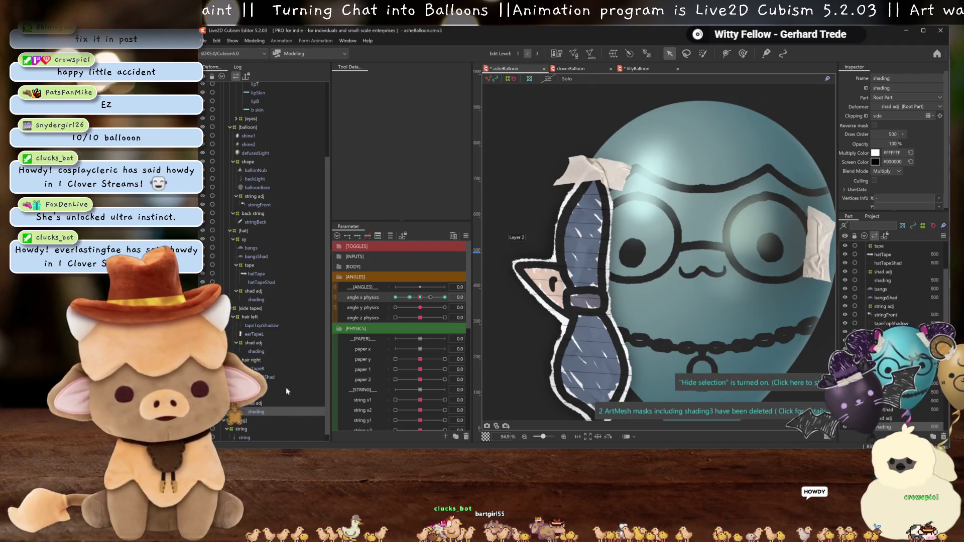
left_click(251, 360)
scroll(628, 283, "down", 2)
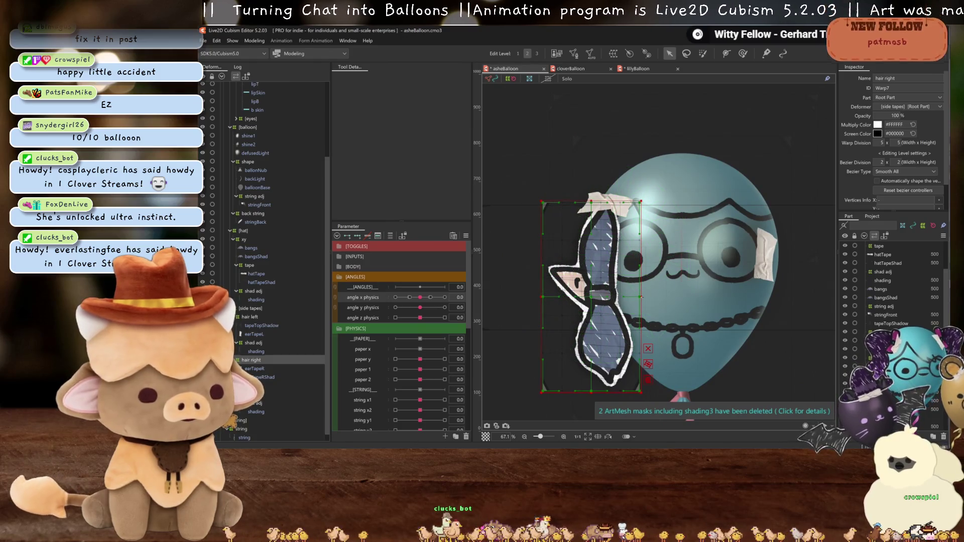
Stretch the hair right warp's right and top edges outward, then sweep angle X physics to 30 with outlines hidden.
left_click_drag(645, 296, 650, 297)
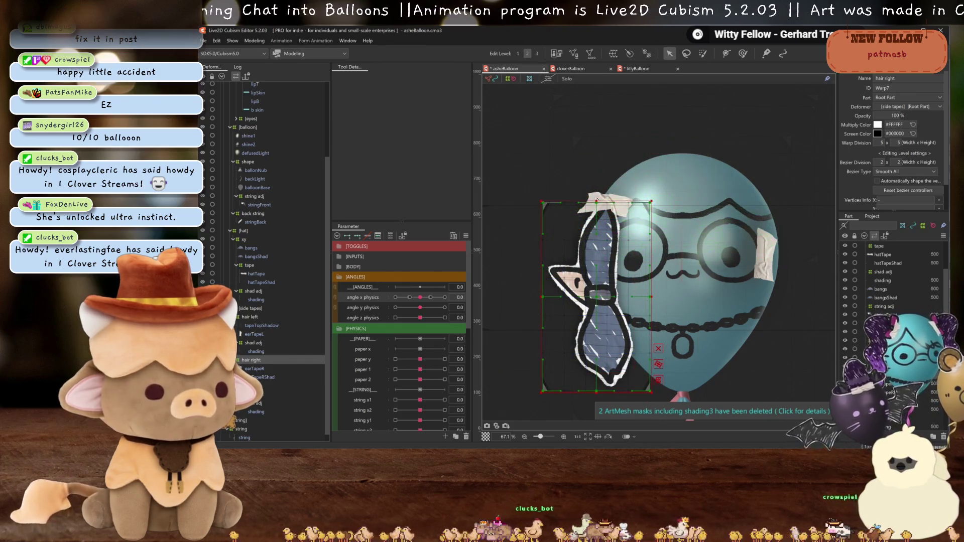
left_click_drag(595, 202, 595, 184)
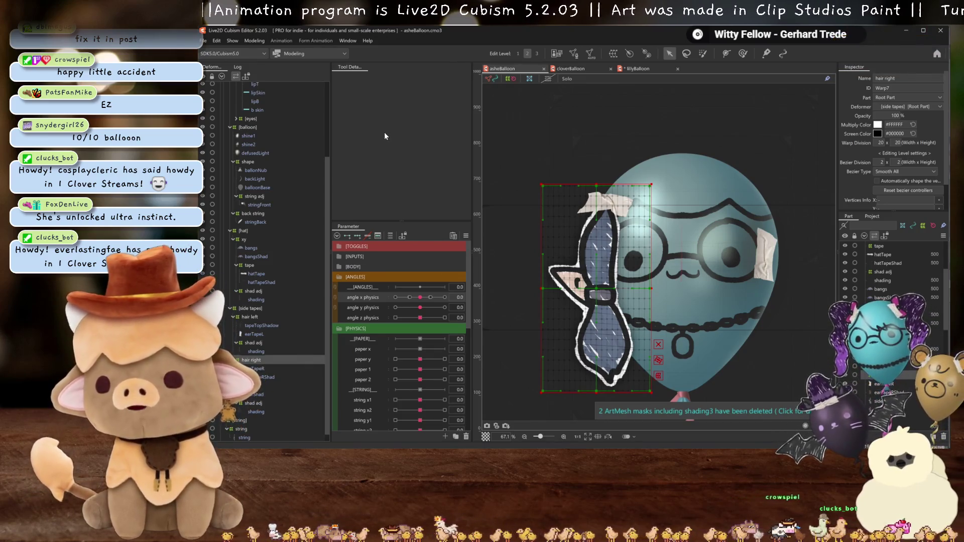
key("ctrl+h")
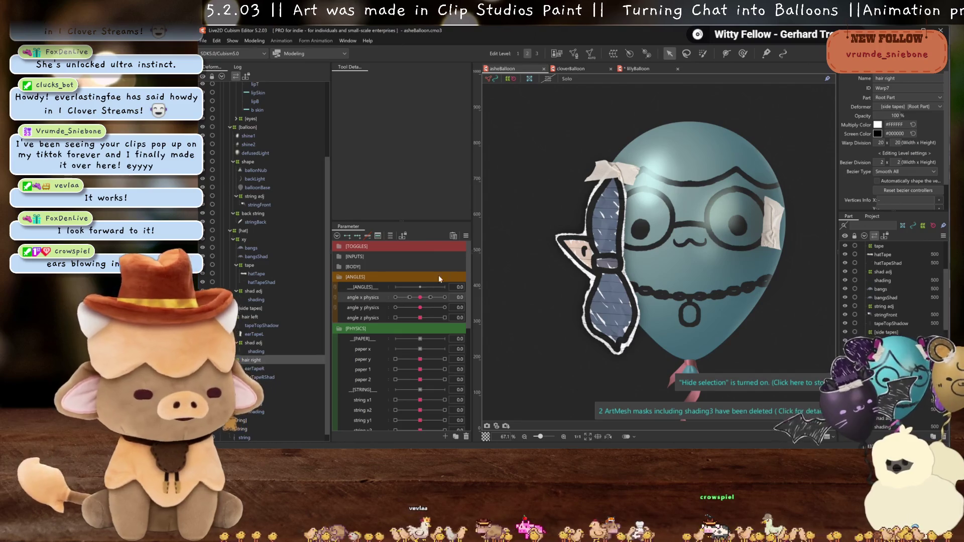
left_click_drag(420, 304, 446, 300)
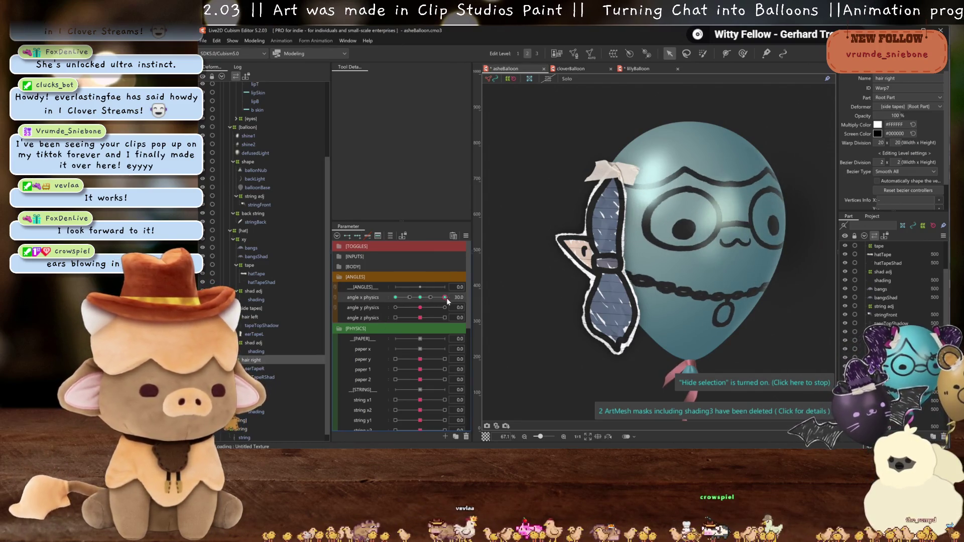
scroll(647, 216, "up", 3)
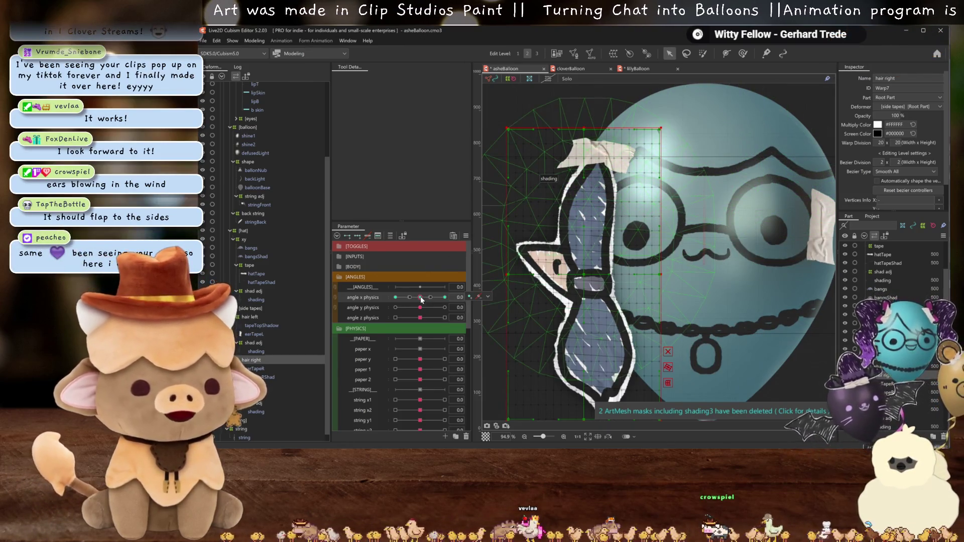
Shift the hair right deformer rightward at angle X 30 and preview the sway with the outline hidden.
left_click_drag(421, 301, 512, 294)
left_click_drag(582, 275, 646, 284)
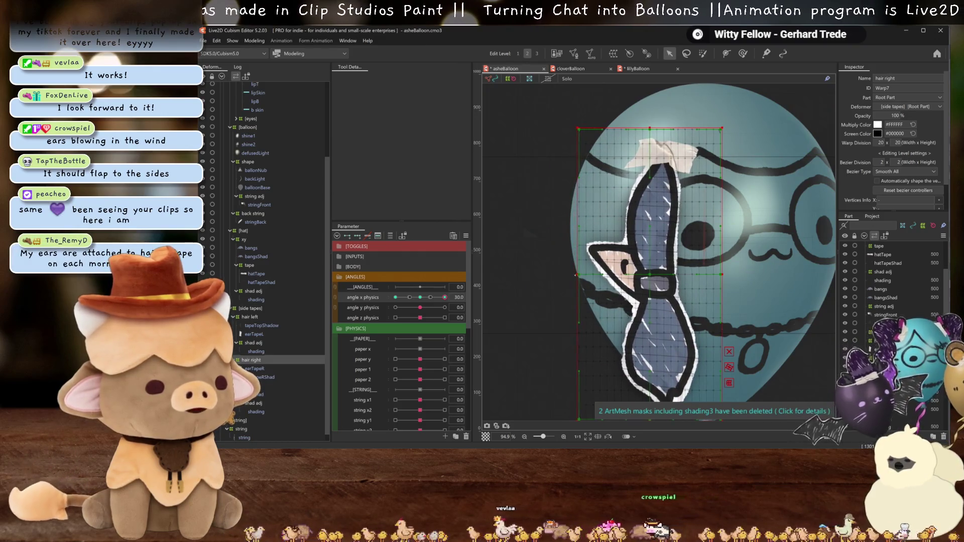
key("ctrl+h")
left_click_drag(433, 301, 461, 299)
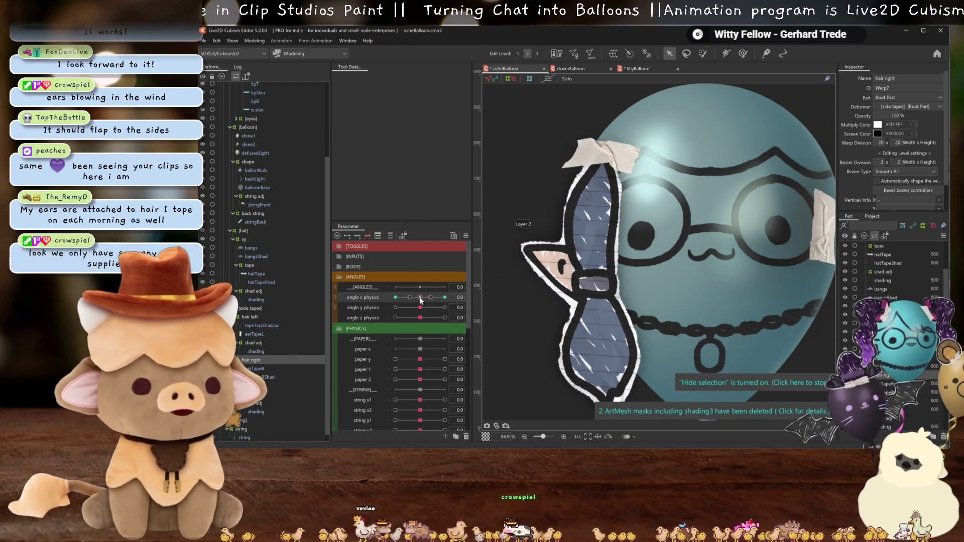
left_click_drag(430, 298, 449, 301)
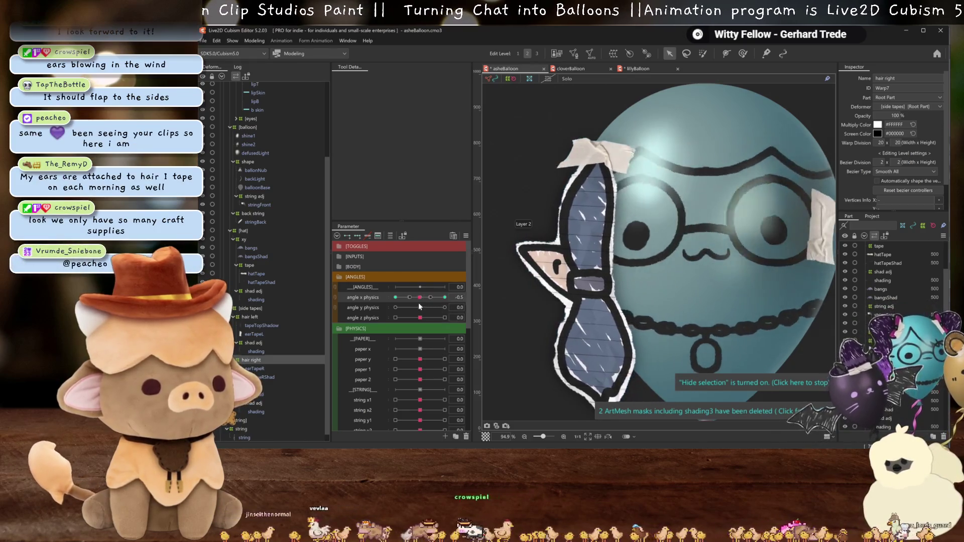
scroll(653, 243, "down", 3)
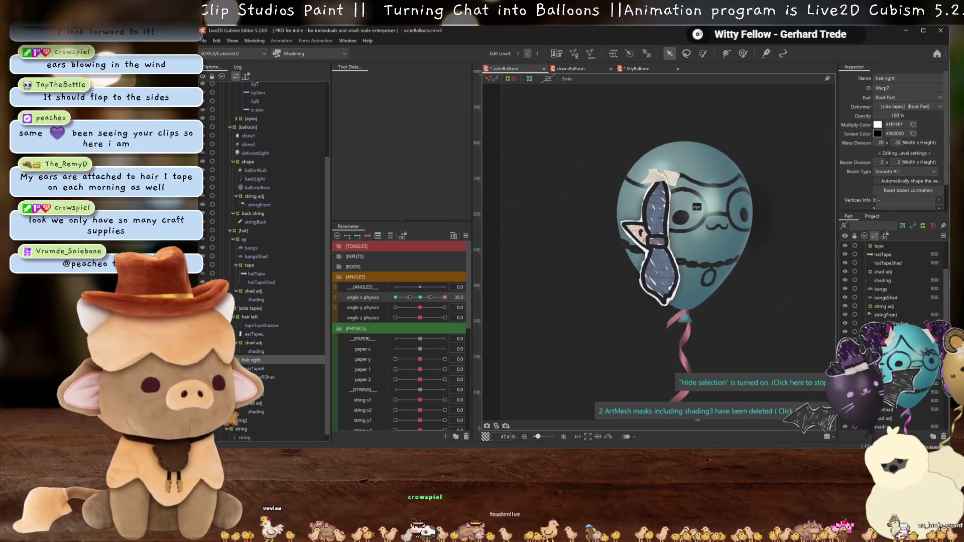
scroll(591, 210, "up", 2)
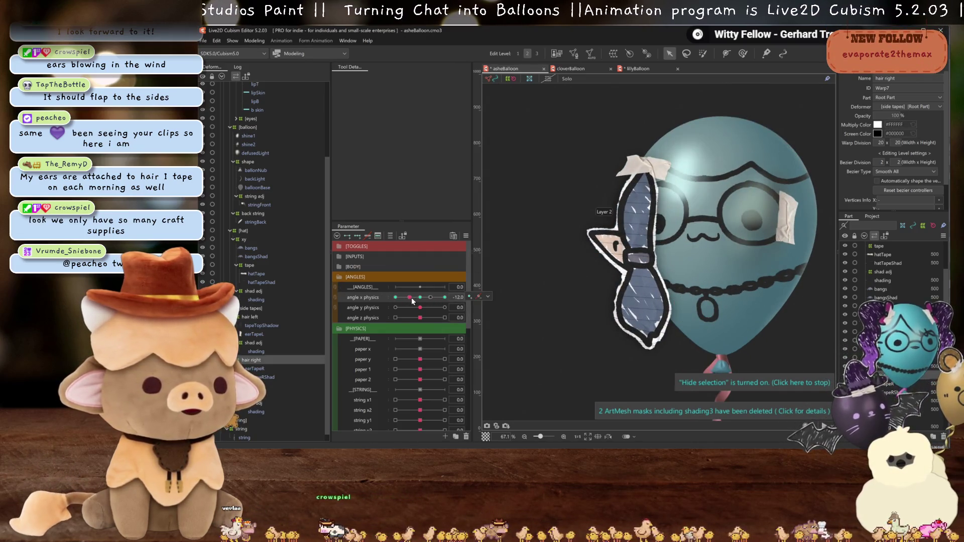
Move the right hair tape deformer leftward at the -30 angle X key and compare against the -13 key.
mouse_move(410, 300)
left_mouse_down()
mouse_move(399, 300)
mouse_move(422, 300)
mouse_move(393, 300)
left_mouse_up()
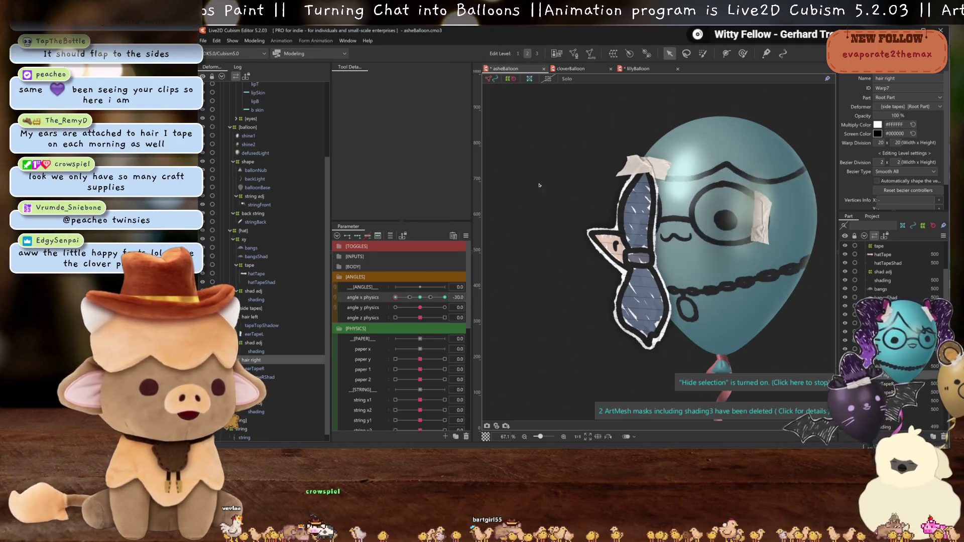
left_click_drag(645, 237, 617, 249)
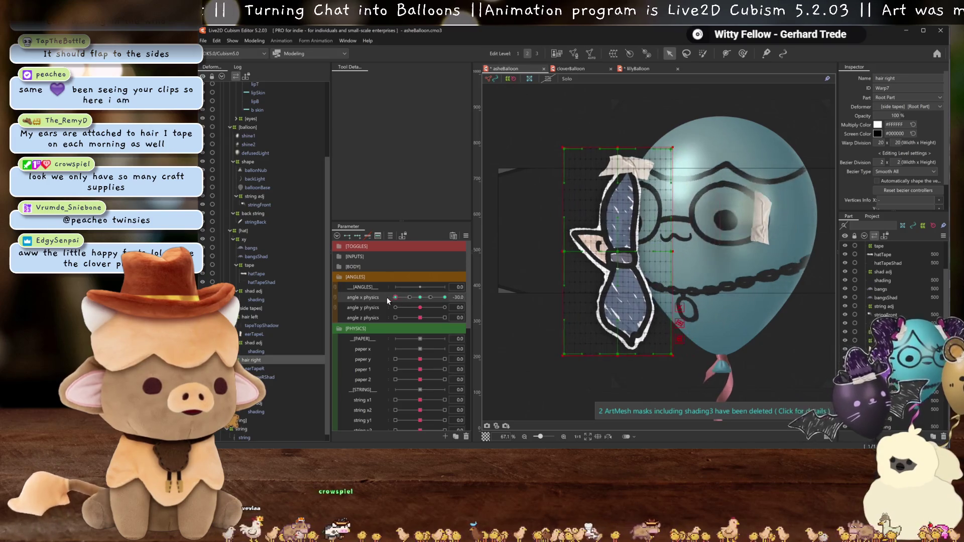
left_click(408, 300)
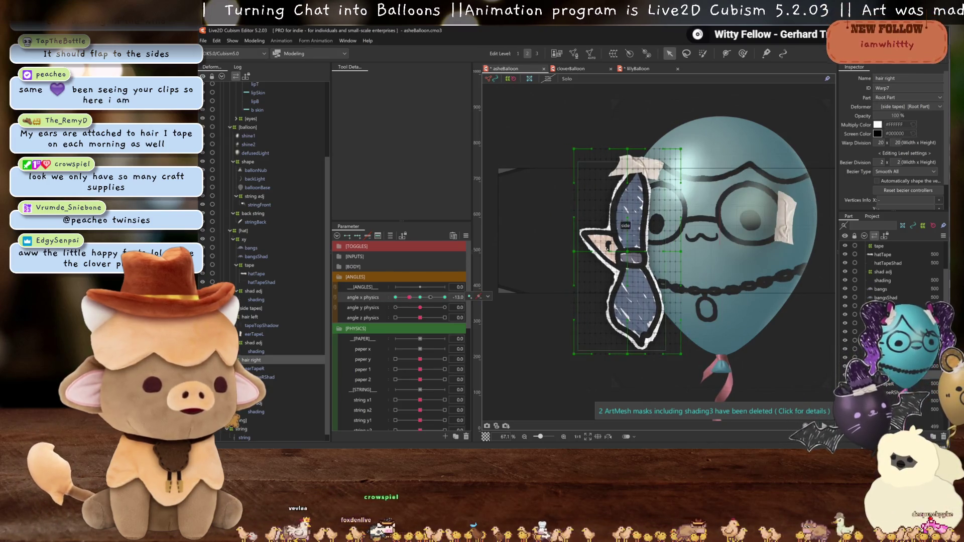
left_click(392, 296)
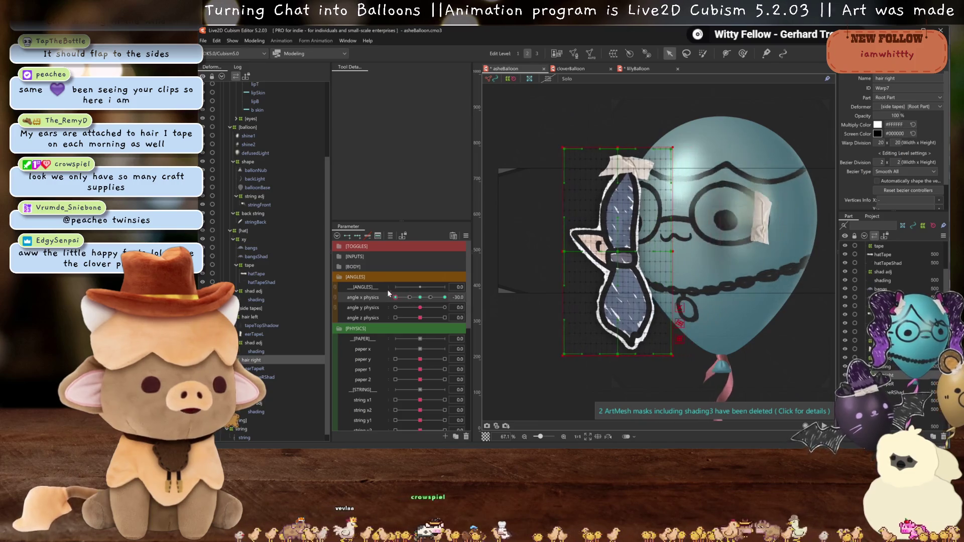
left_click(408, 300)
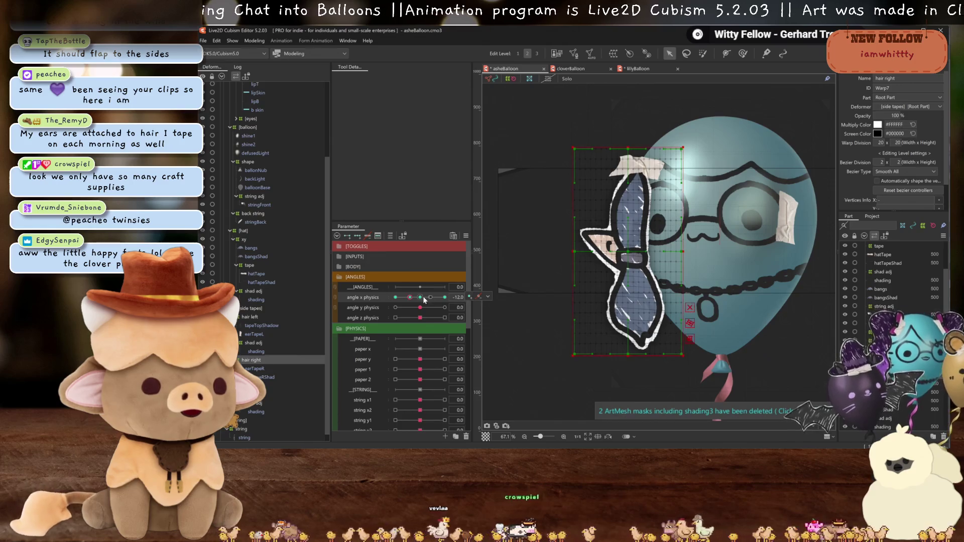
left_click(469, 298)
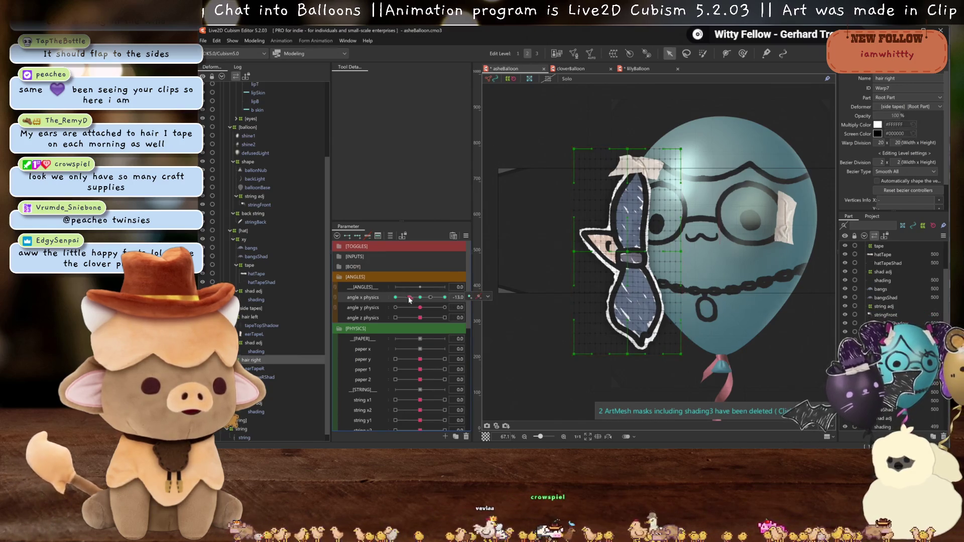
Nudge the tape deformer slightly right at -30, sweep angle X to check, and select the sideShad mesh.
left_click(433, 300)
left_click(396, 298)
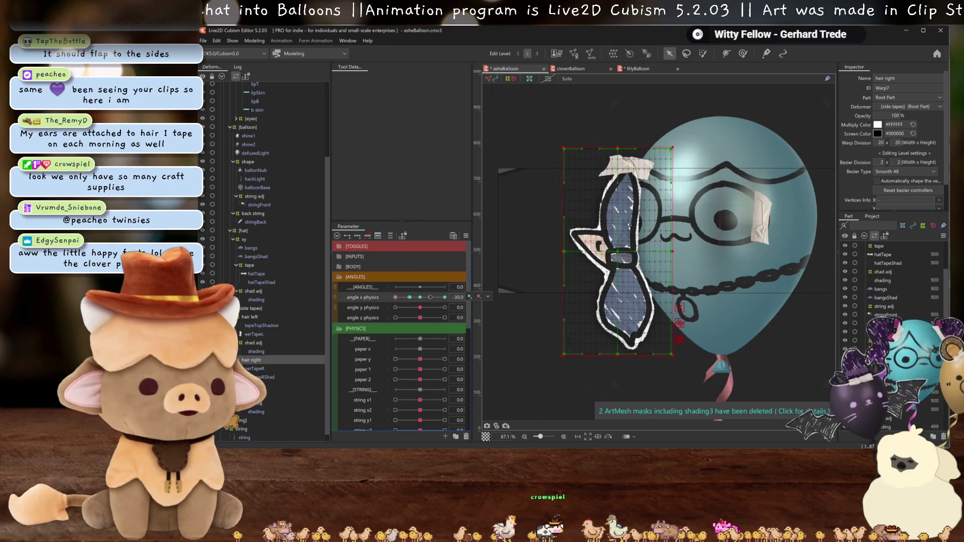
left_click_drag(617, 255, 631, 252)
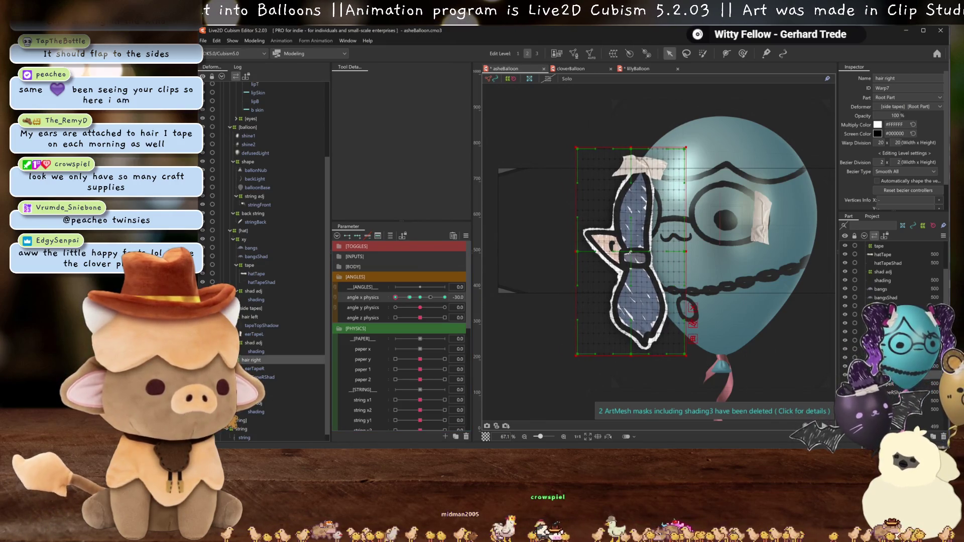
left_click_drag(426, 295, 397, 298)
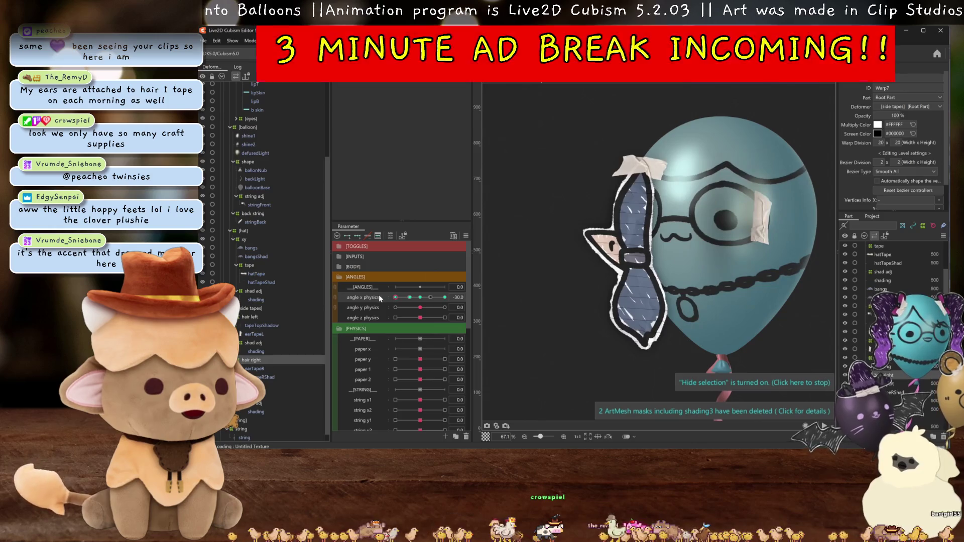
left_click(405, 303)
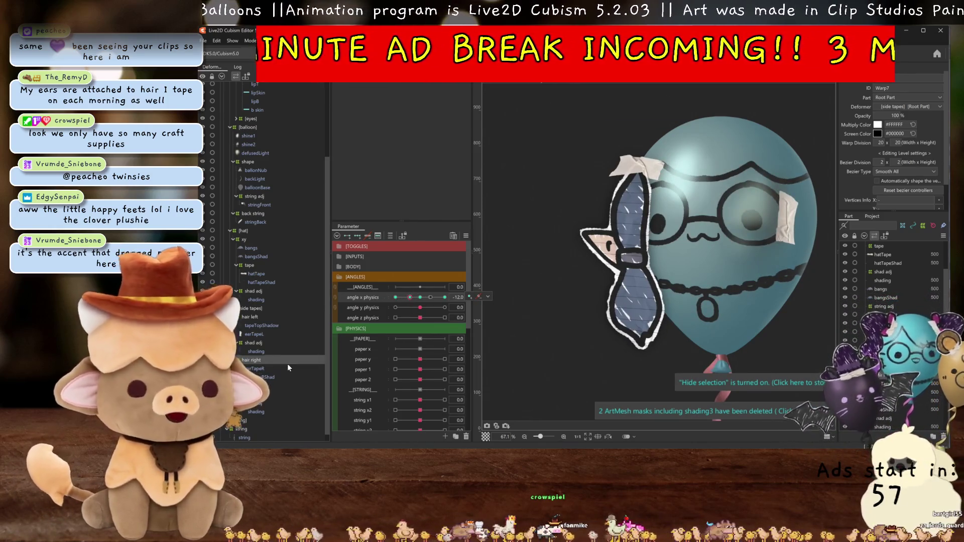
left_click(252, 393)
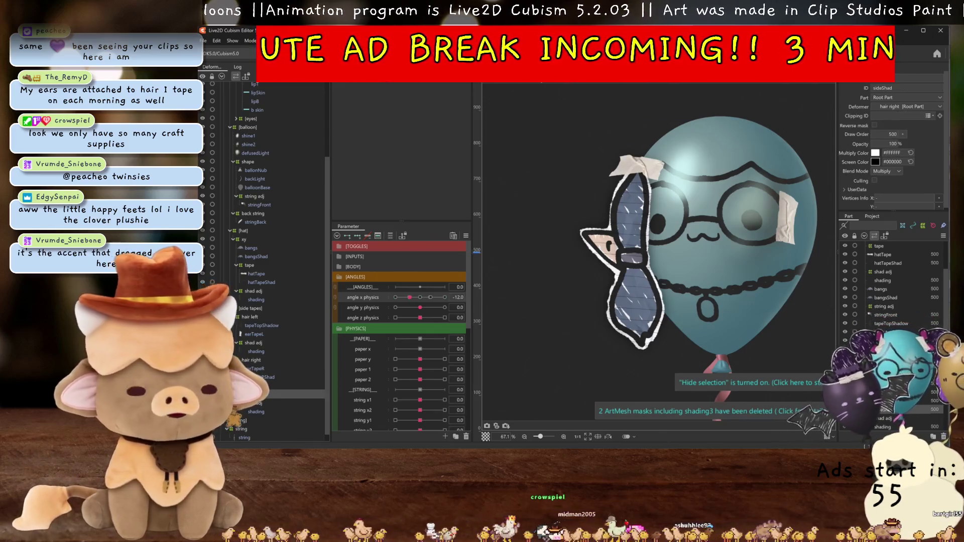
Lower the side shading meshes' draw order to 499 at the -13 angle X key, keeping 500 at -30.
left_click(275, 371, "shift")
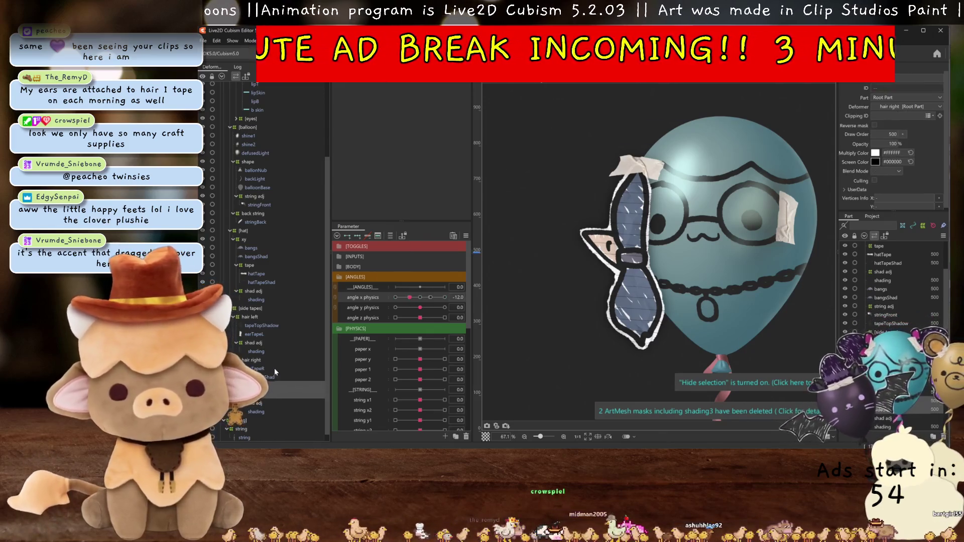
left_click(407, 297)
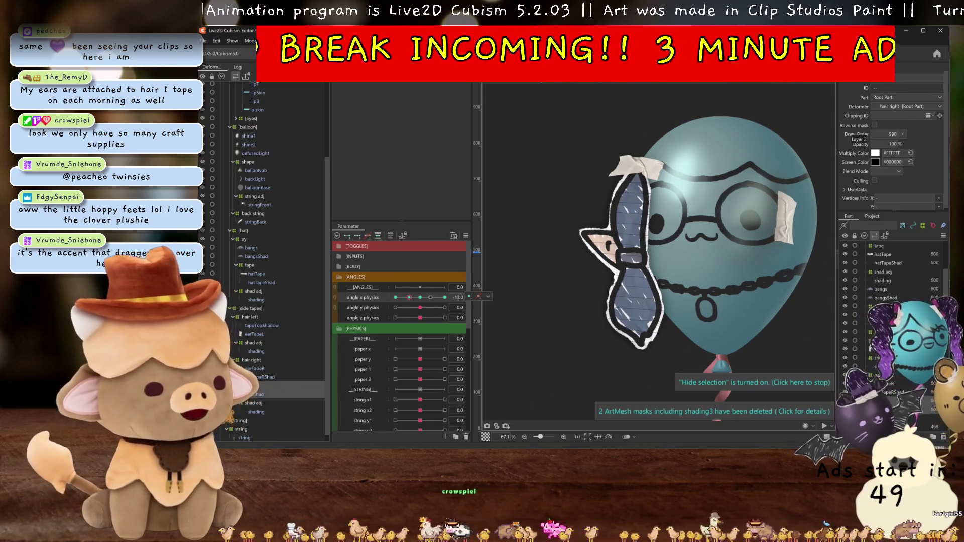
left_click(903, 149)
mouse_move(892, 135)
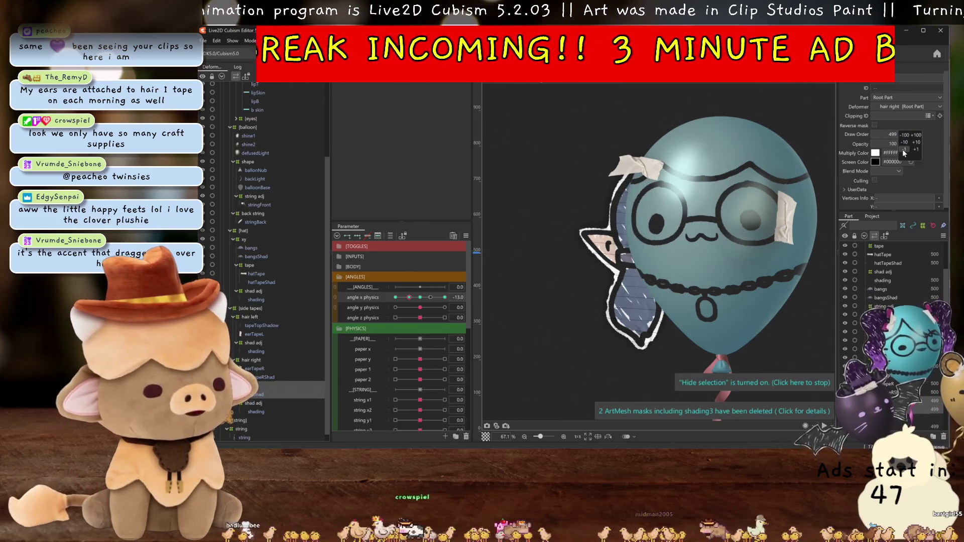
left_click(393, 297)
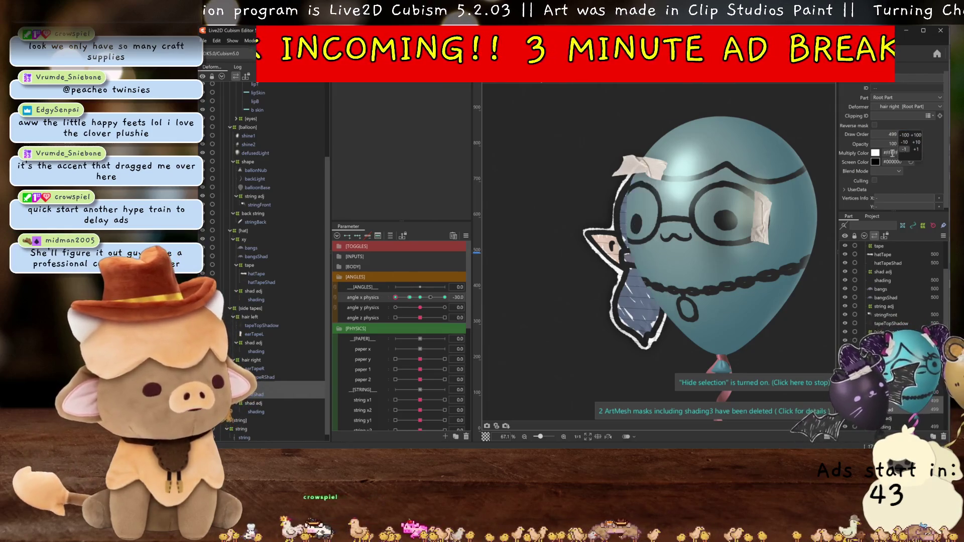
left_click(902, 149)
Sweep angle X between -30 and about -11 to compare the draw order, returning to the hair deformer.
left_click(400, 298)
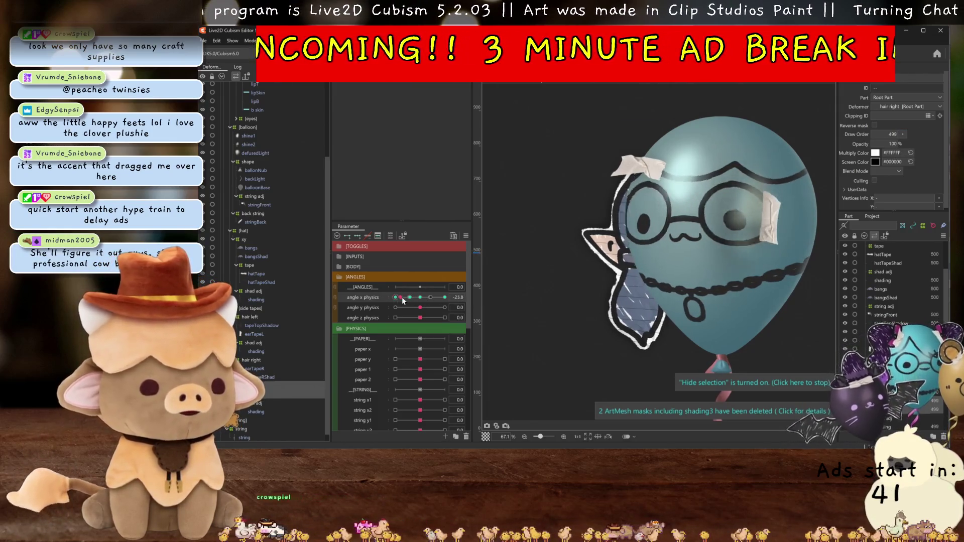
left_click_drag(401, 298, 392, 298)
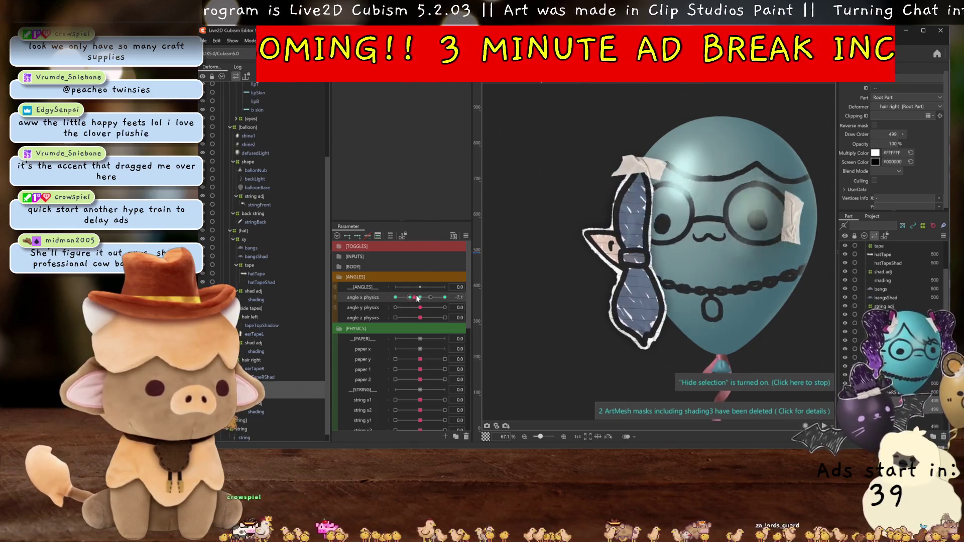
mouse_move(387, 296)
left_mouse_down()
mouse_move(412, 296)
mouse_move(393, 297)
left_mouse_up()
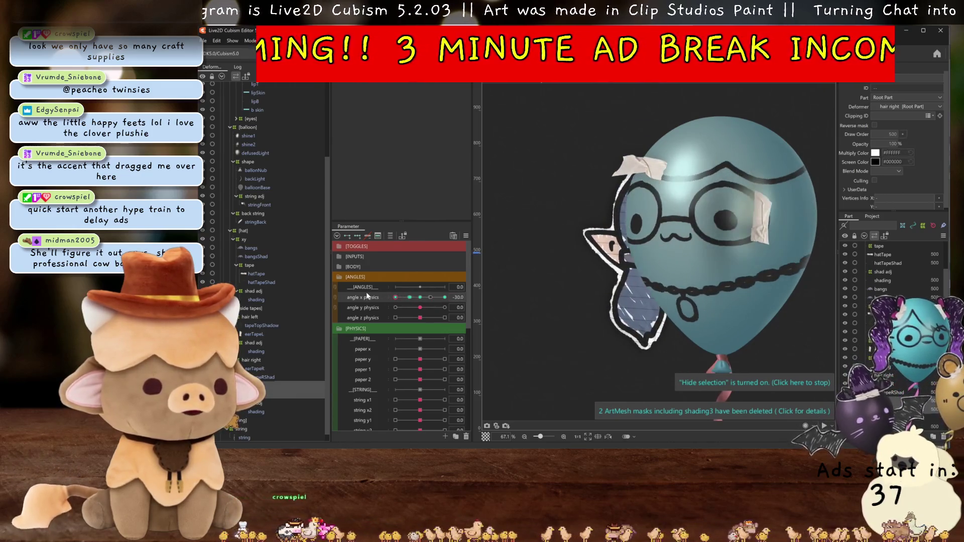
left_click(622, 270)
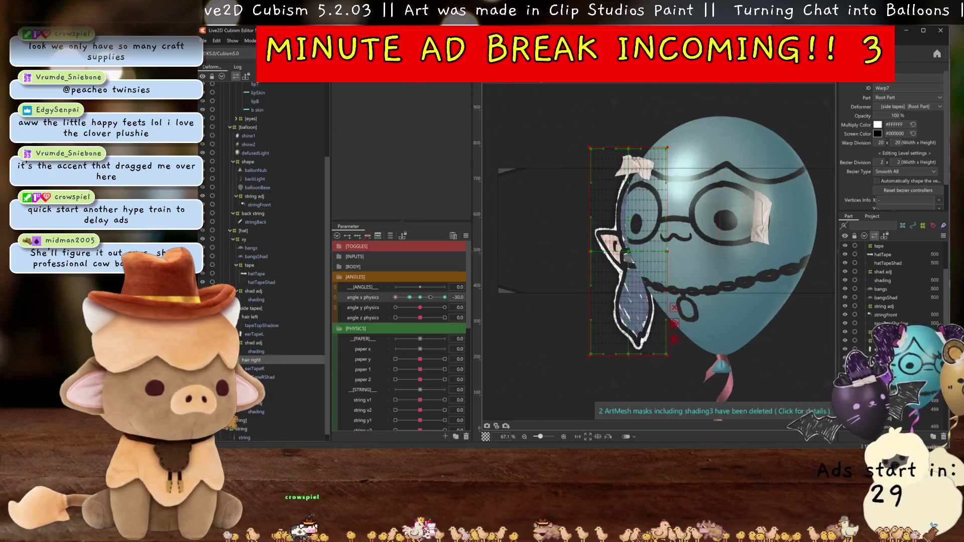
Pull the hair tape deformer's left edge inward at the -13 key and sweep angle X from -30 back to -12.
key("ctrl+h")
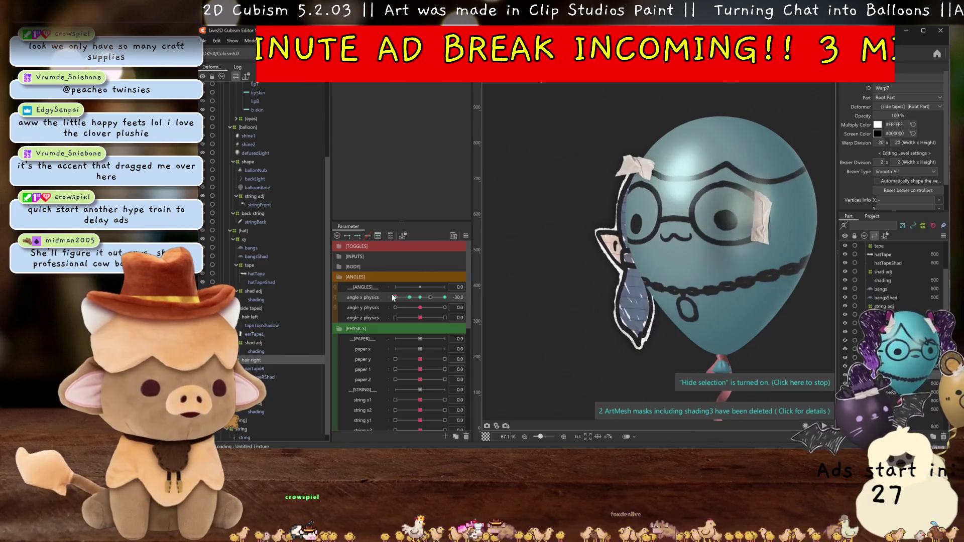
left_click(409, 297)
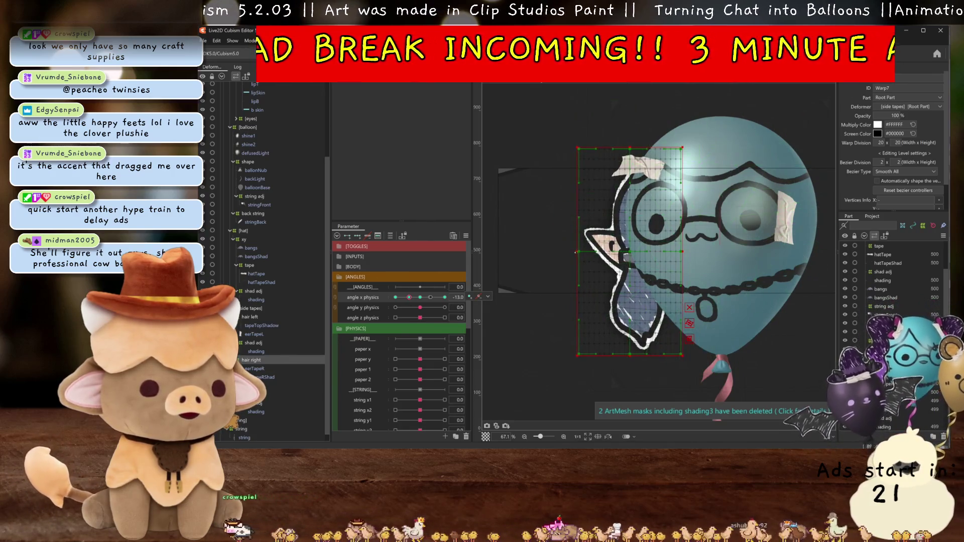
left_click_drag(579, 252, 586, 253)
left_click_drag(410, 297, 384, 297)
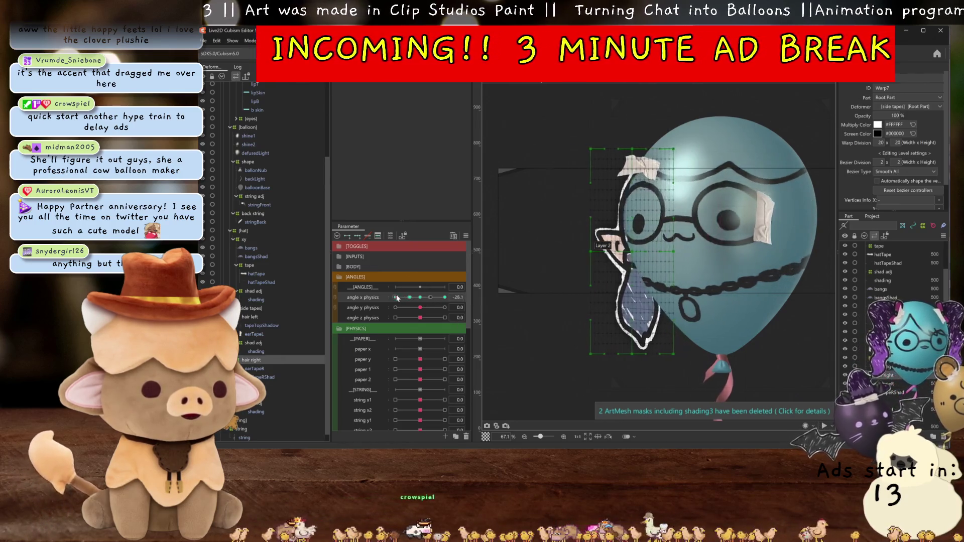
left_click_drag(408, 302, 412, 299)
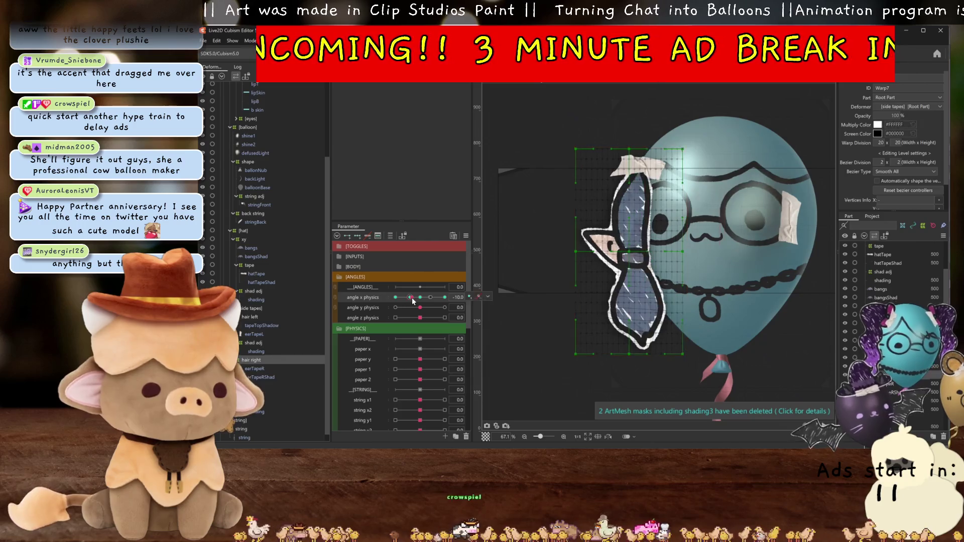
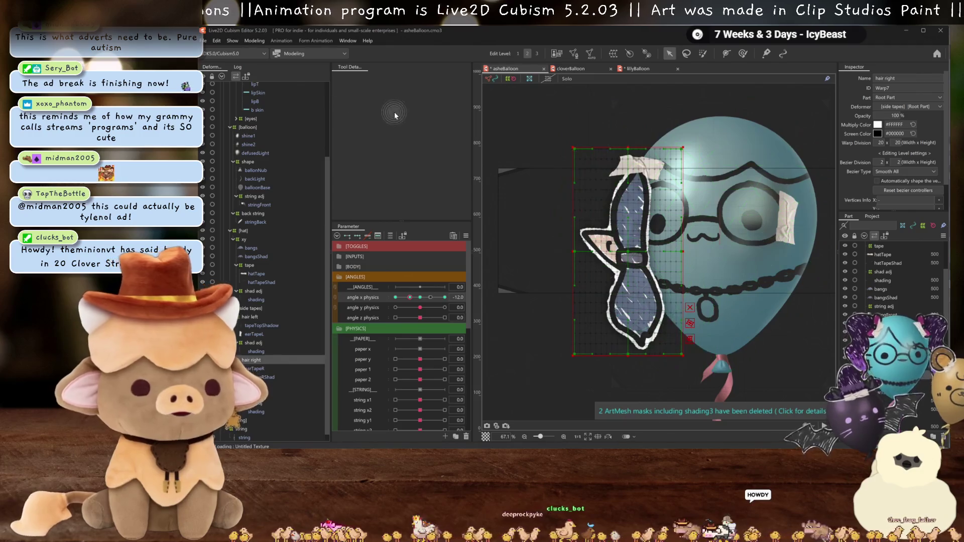
Key the right hair warp at the far negative angle X pose and shift its deformation left.
mouse_move(410, 297)
left_mouse_down()
mouse_move(386, 291)
mouse_move(424, 284)
mouse_move(395, 286)
mouse_move(413, 285)
mouse_move(413, 297)
left_mouse_up()
left_click(410, 297)
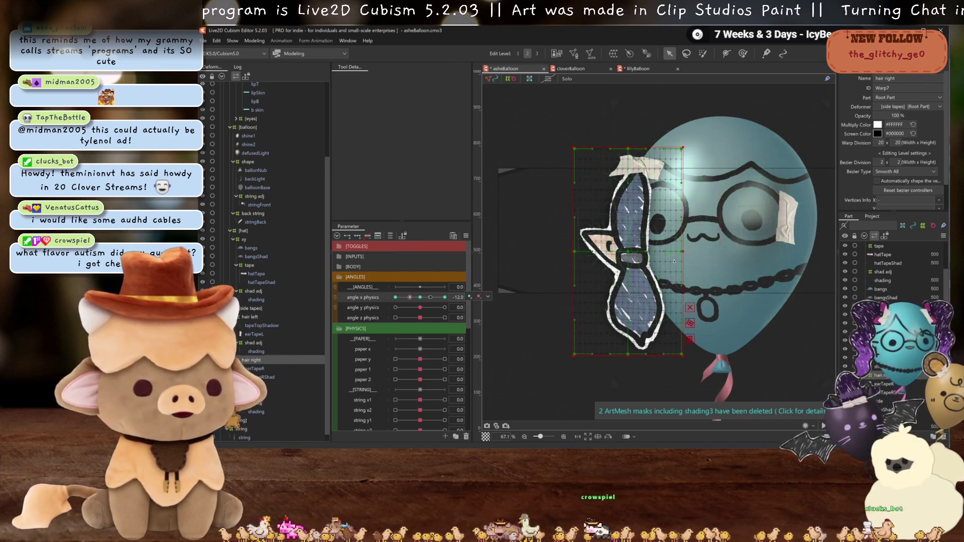
left_click_drag(623, 252, 620, 250)
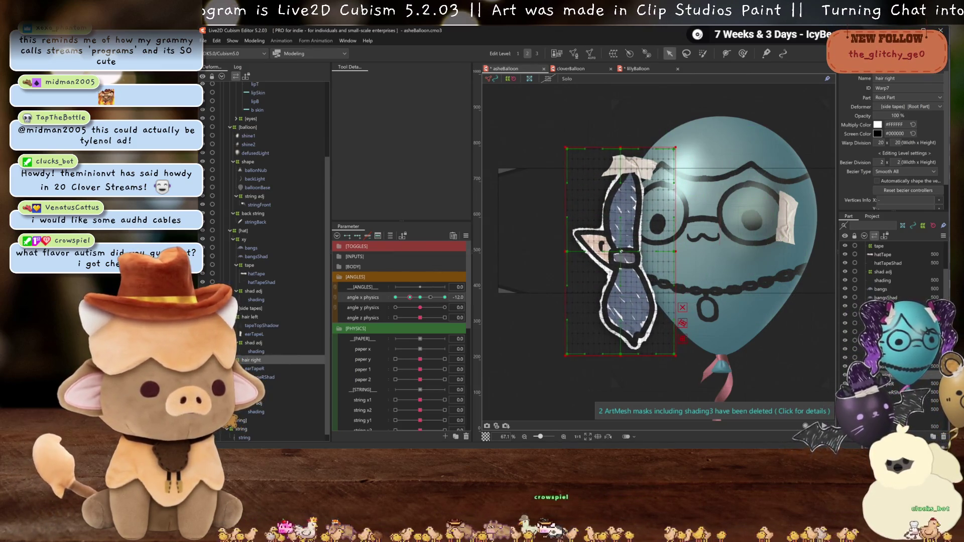
mouse_move(409, 300)
left_mouse_down()
mouse_move(423, 296)
mouse_move(409, 297)
left_mouse_up()
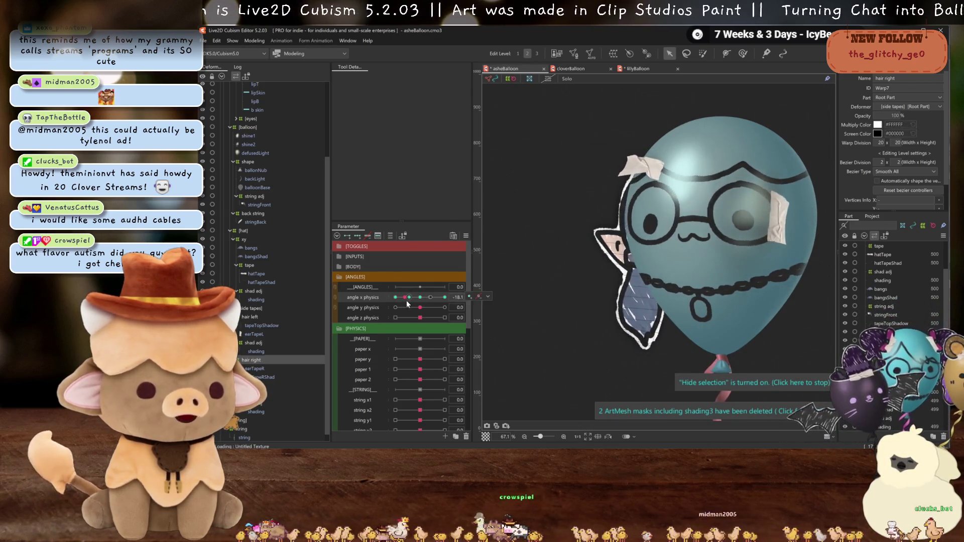
Nudge the side hair art further left, then preview the head turning with the grid hidden.
left_click(553, 265)
left_click_drag(637, 249, 626, 250)
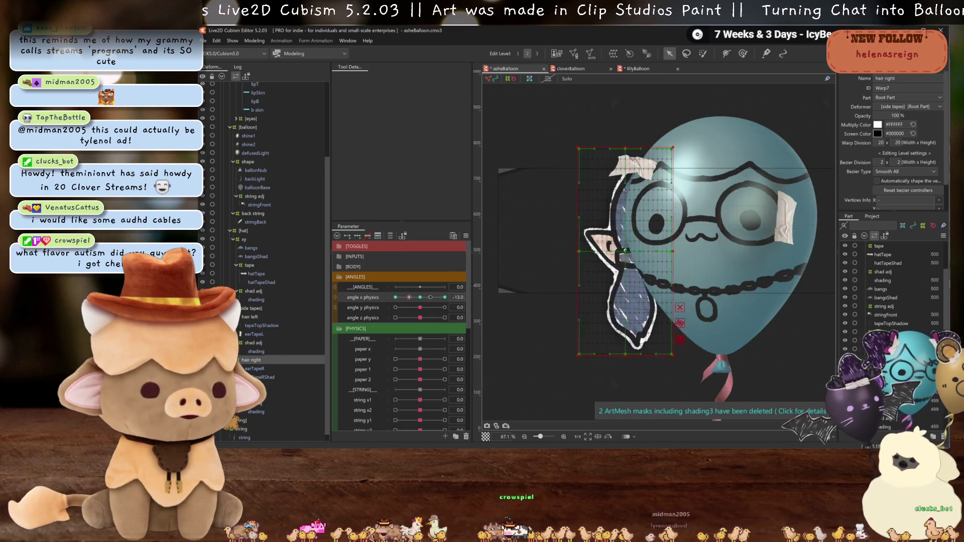
left_click(419, 286)
left_click_drag(418, 299, 381, 317)
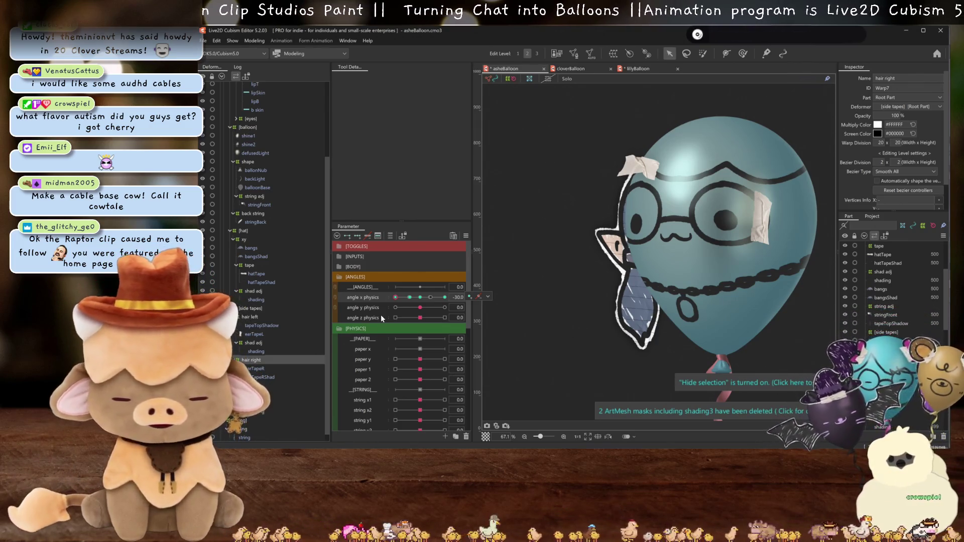
Test the angle X range, reset it to 0 and select the earTapeR art mesh.
left_click(420, 298)
mouse_move(419, 299)
left_mouse_down()
mouse_move(447, 308)
mouse_move(388, 311)
left_mouse_up()
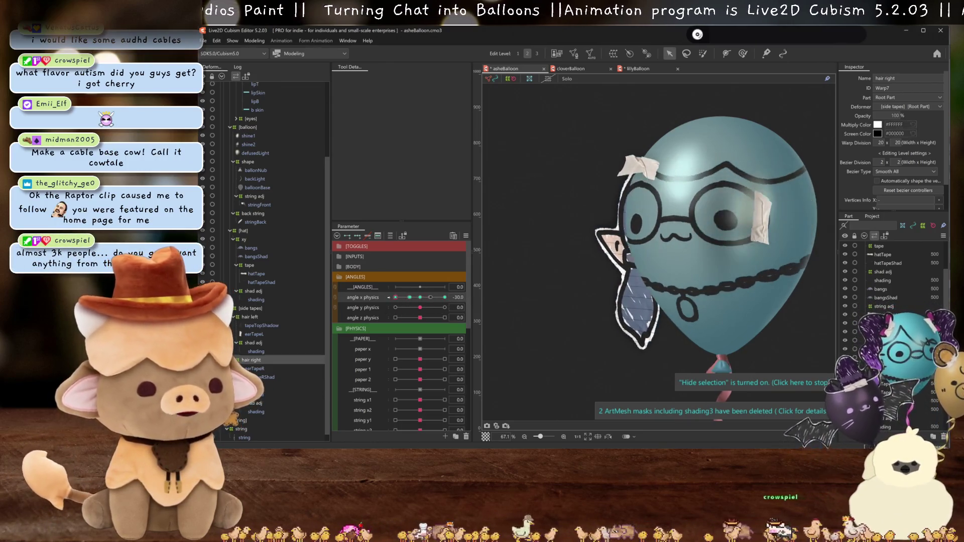
double_click(395, 297)
left_click(263, 369)
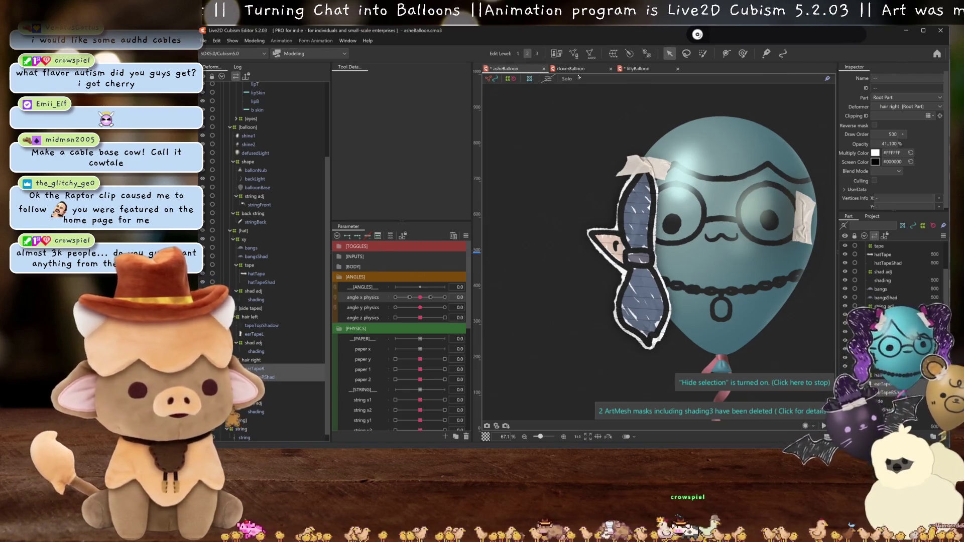
Create a warp deformer named tape around earTapeR and pull its left grid points inward.
key("ctrl+w")
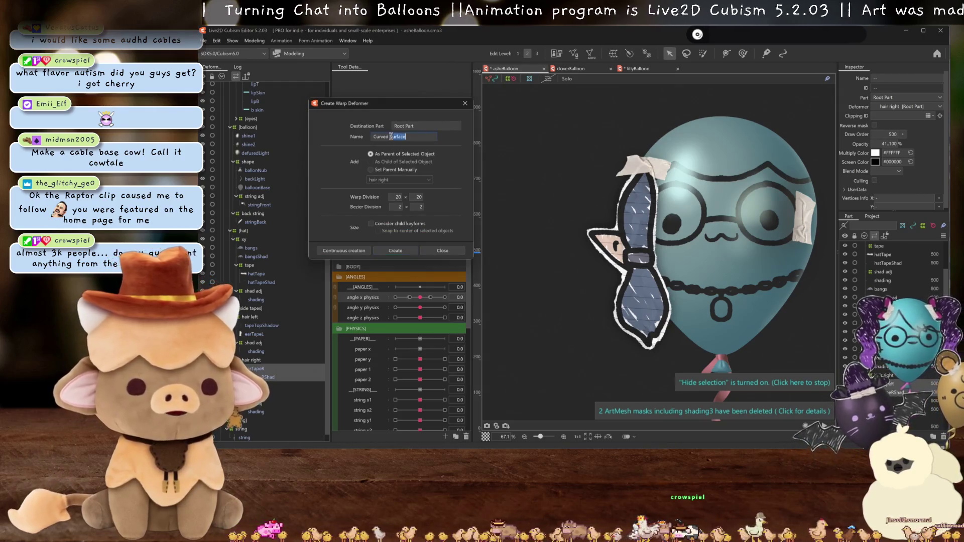
type("tape")
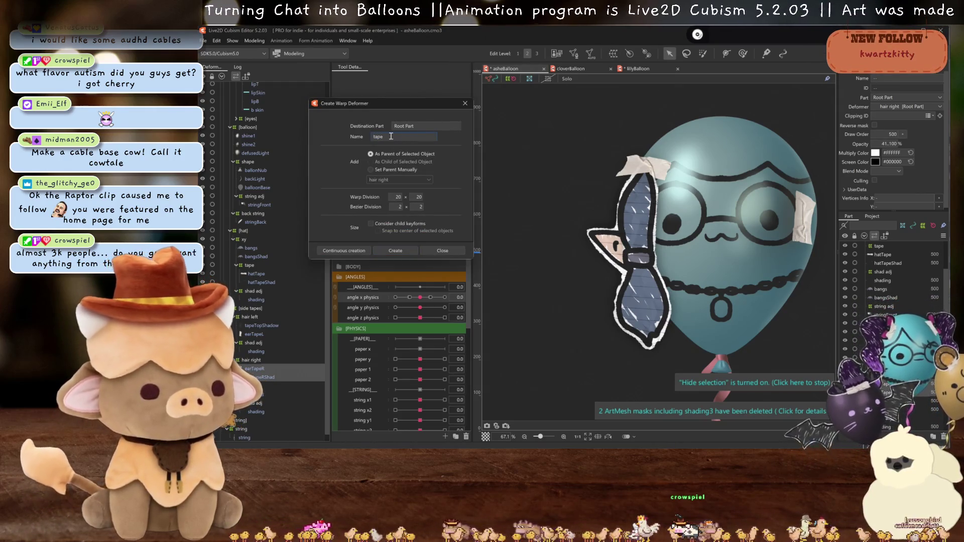
left_click(395, 251)
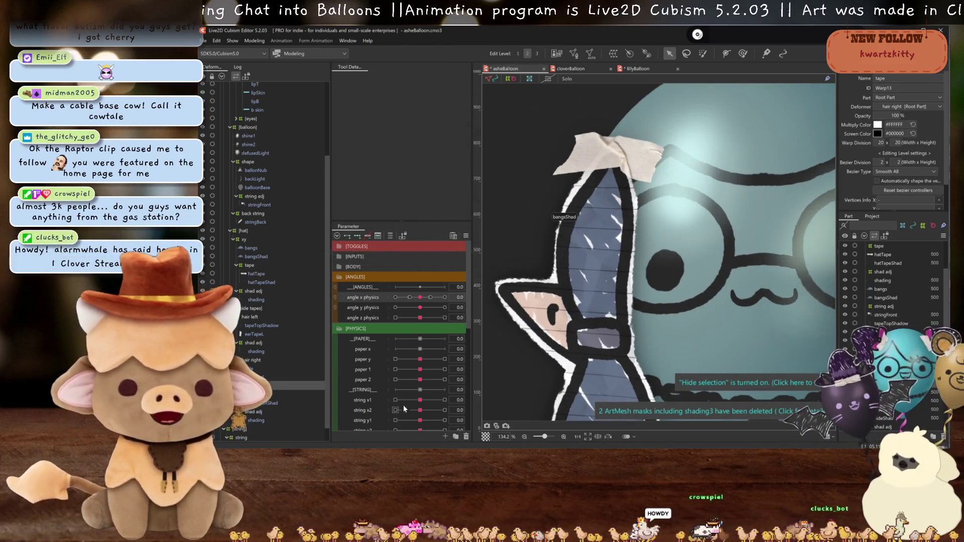
left_click(368, 296)
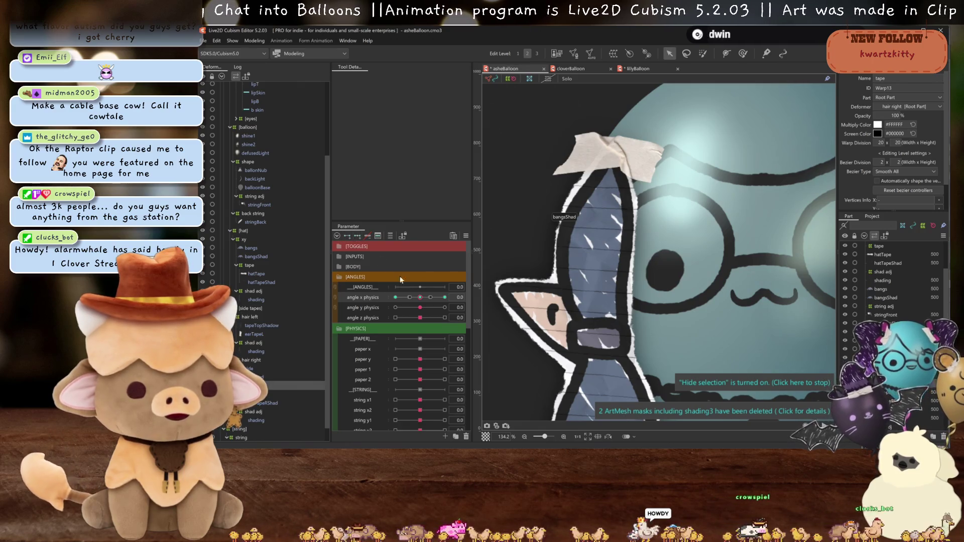
scroll(564, 198, "up", 2)
scroll(564, 198, "up", 2)
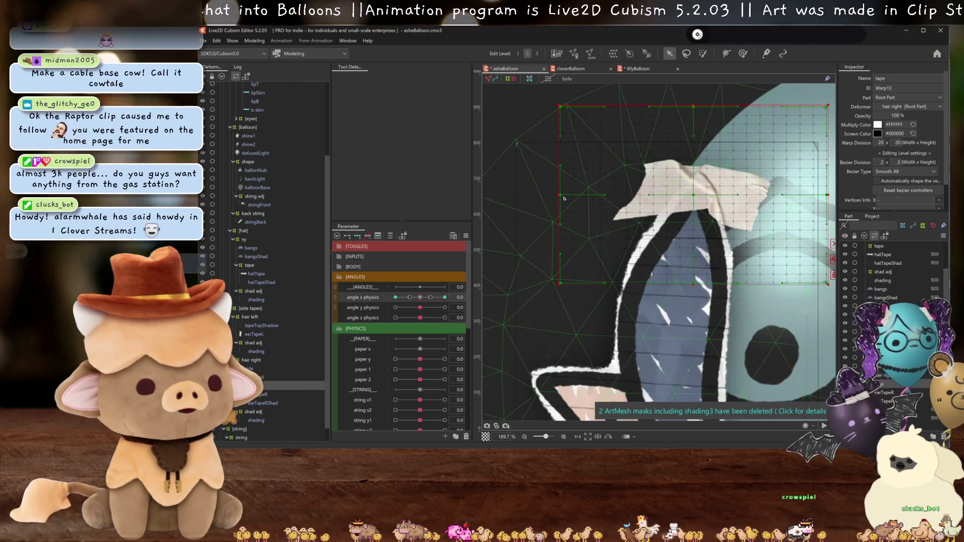
left_click_drag(563, 198, 607, 202)
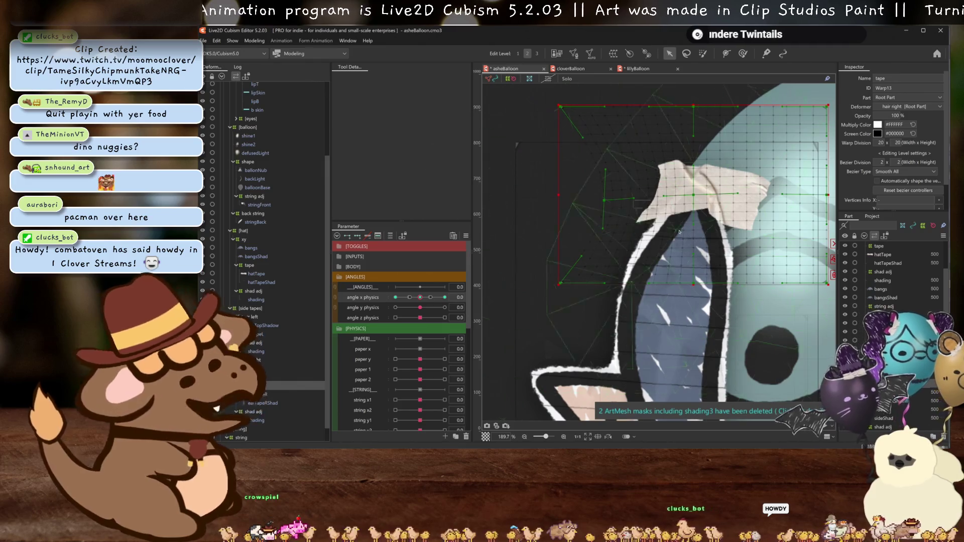
Bend the tape deformer's top-left corner and left side inward with bezier division 4.
left_click_drag(647, 229, 588, 222)
left_click_drag(532, 102, 646, 109)
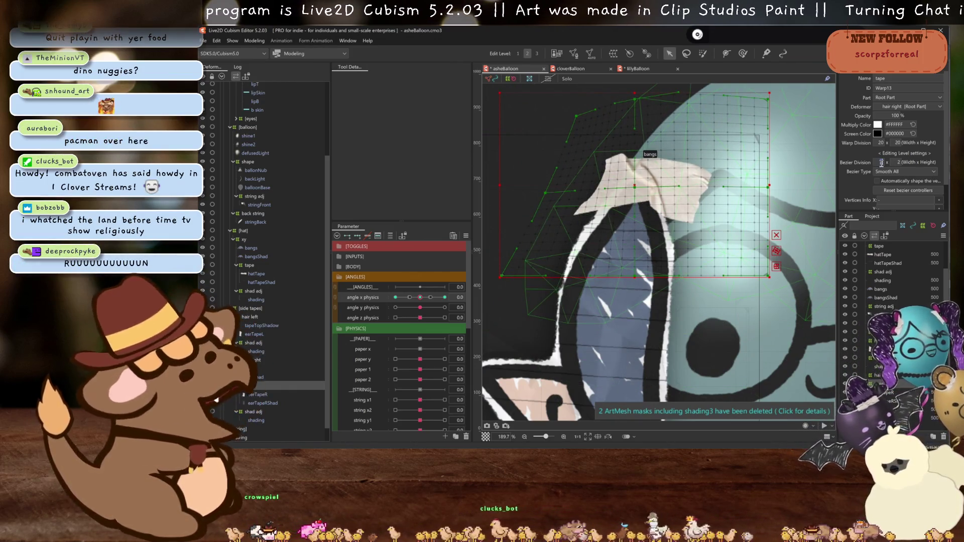
left_click_drag(636, 97, 581, 116)
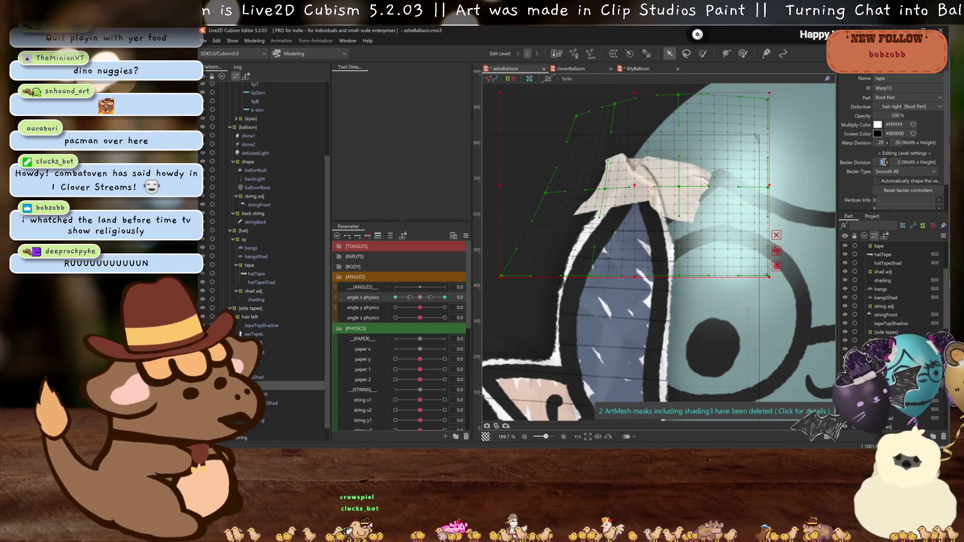
left_click_drag(613, 104, 615, 116)
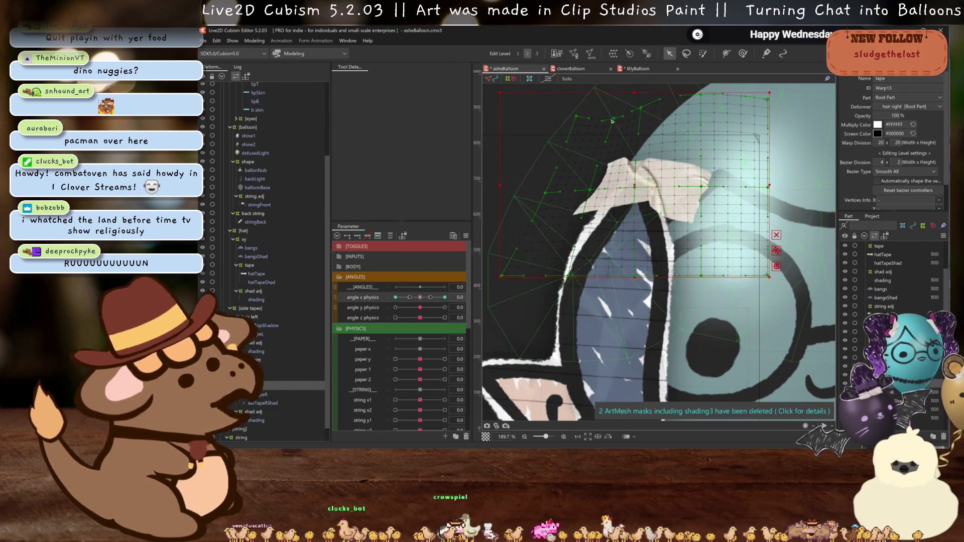
left_click_drag(612, 121, 594, 190)
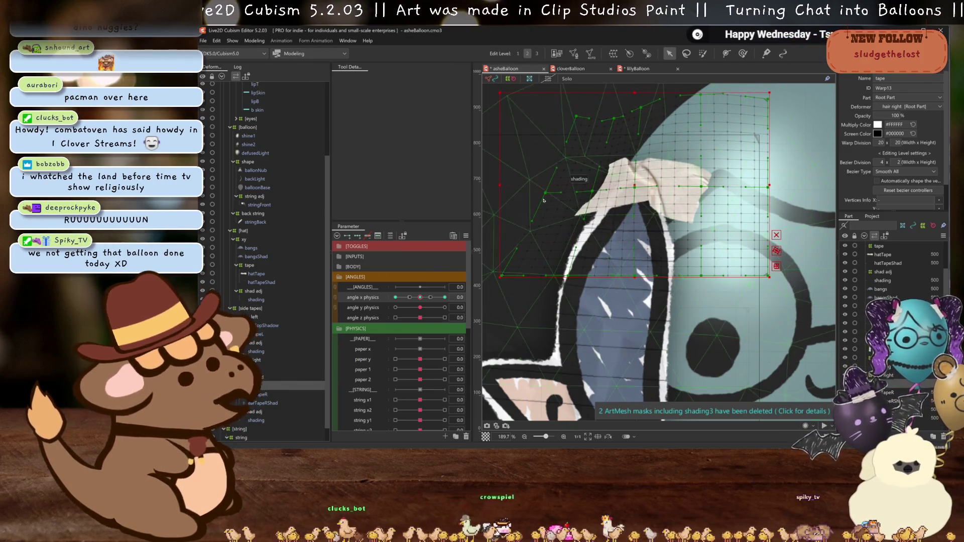
Pull the tape deformer's left edge and lower-left region inward, then preview the head turn.
left_click_drag(505, 278, 542, 285)
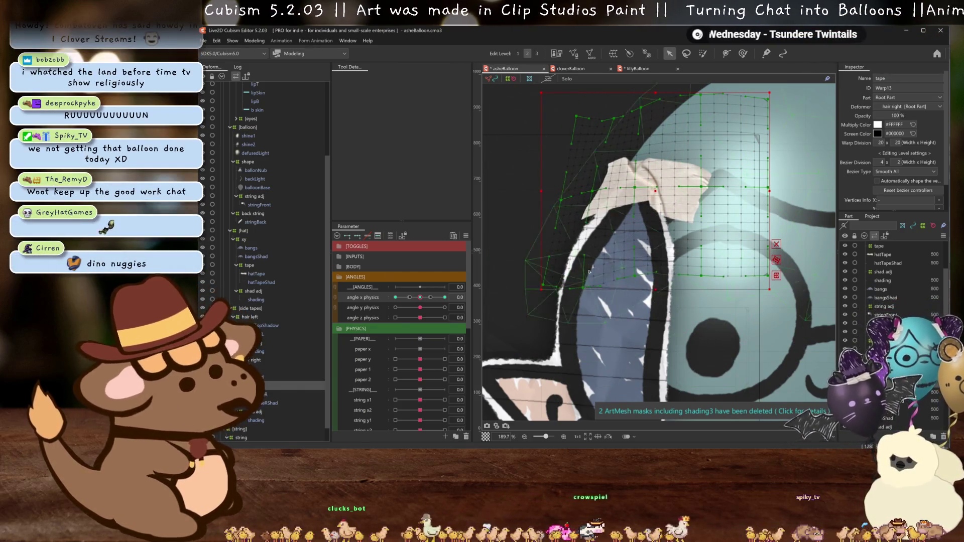
left_click_drag(595, 190, 594, 196)
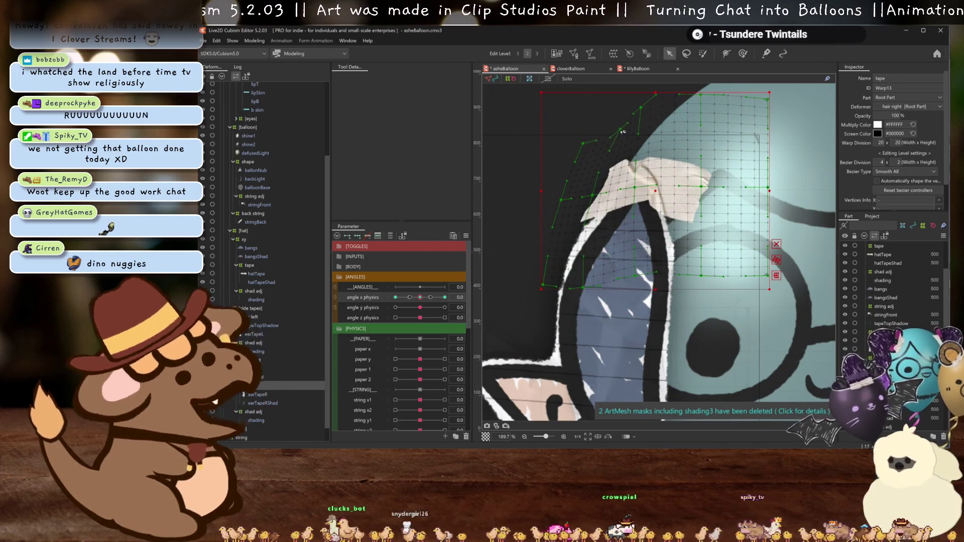
left_click_drag(578, 143, 595, 202)
key("ctrl+h")
scroll(597, 202, "down", 3)
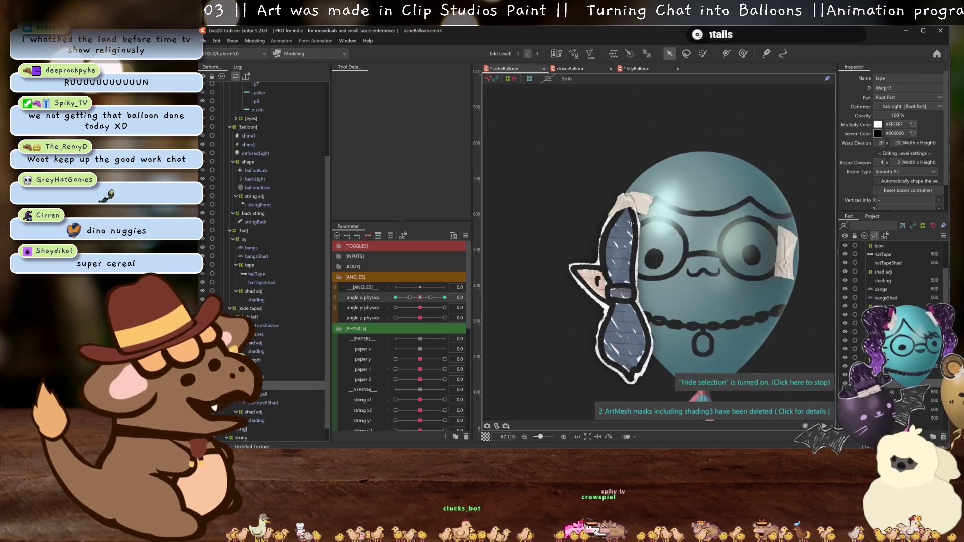
scroll(573, 249, "up", 2)
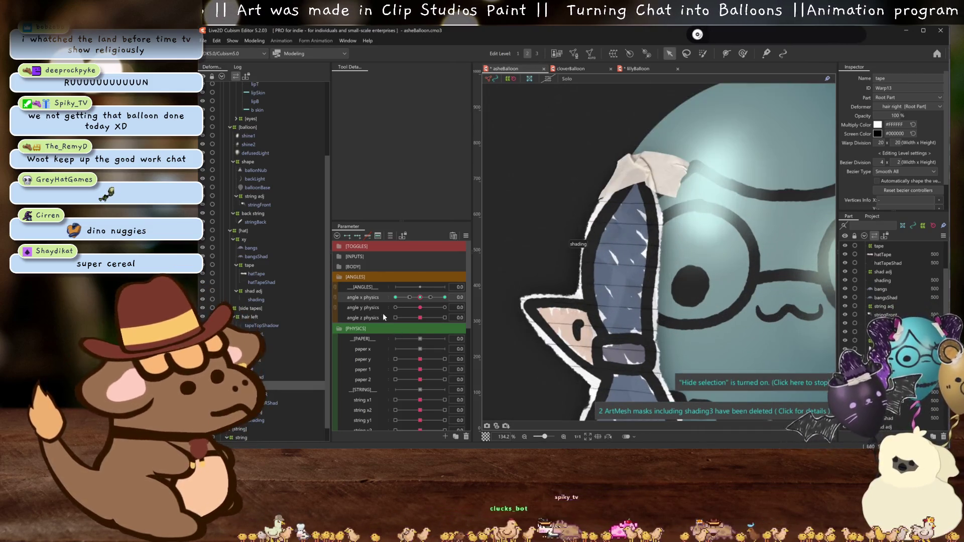
left_click_drag(420, 302, 445, 300)
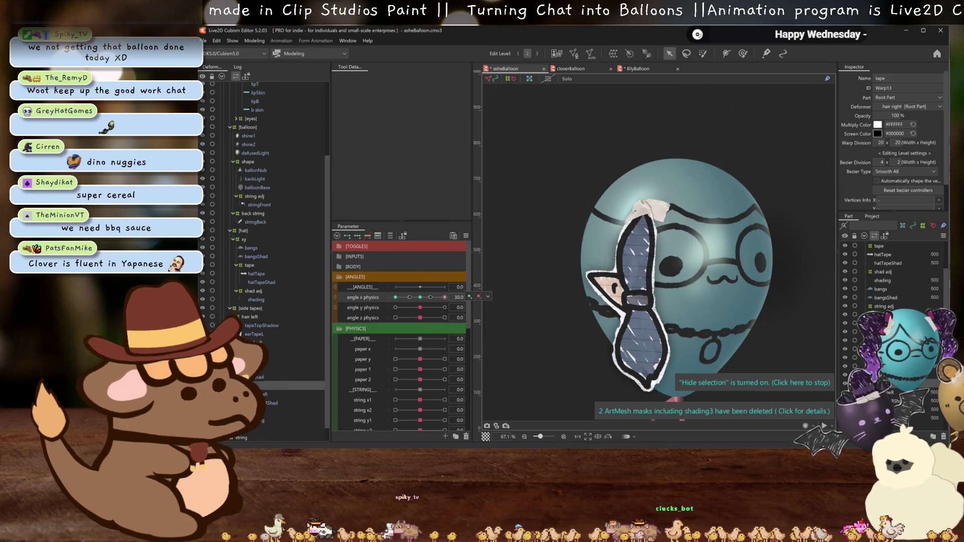
scroll(614, 222, "up", 3)
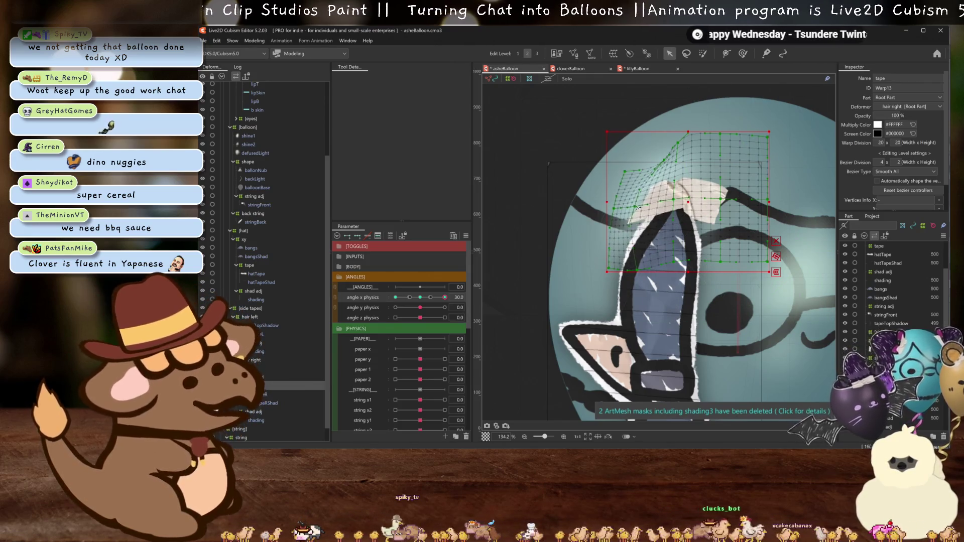
Adjust the tape deformer's upper grid at angle X 30 and swing the head to test.
left_click_drag(663, 160, 655, 160)
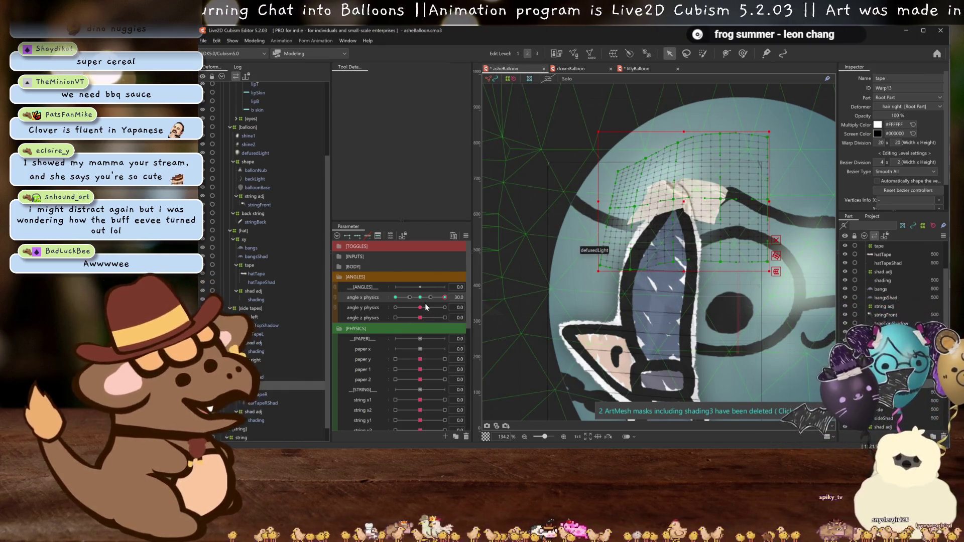
key("ctrl+h")
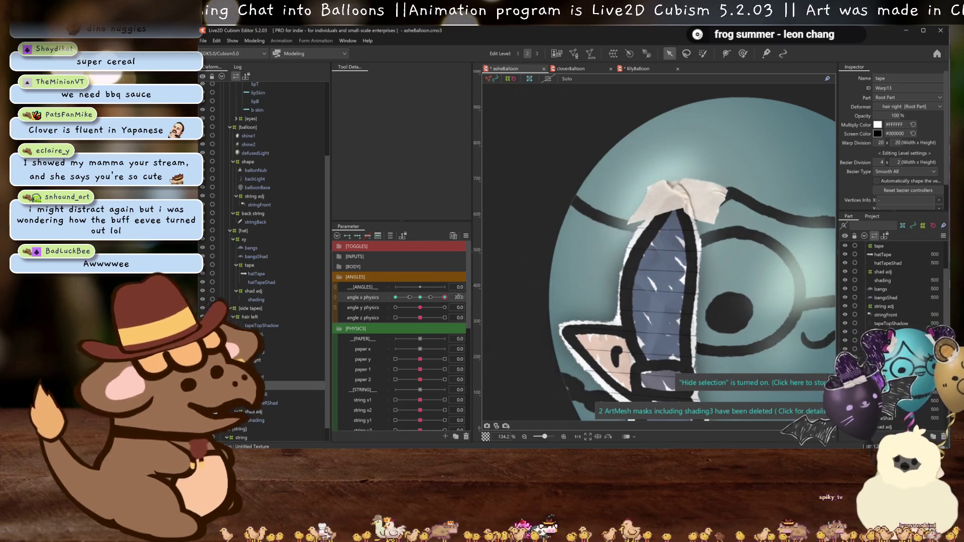
scroll(673, 238, "down", 6)
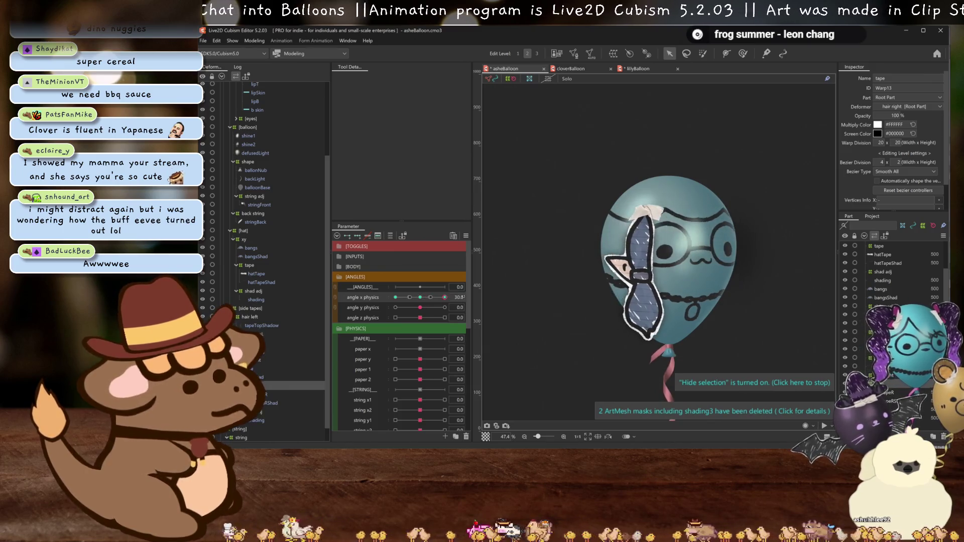
left_click_drag(425, 299, 397, 300)
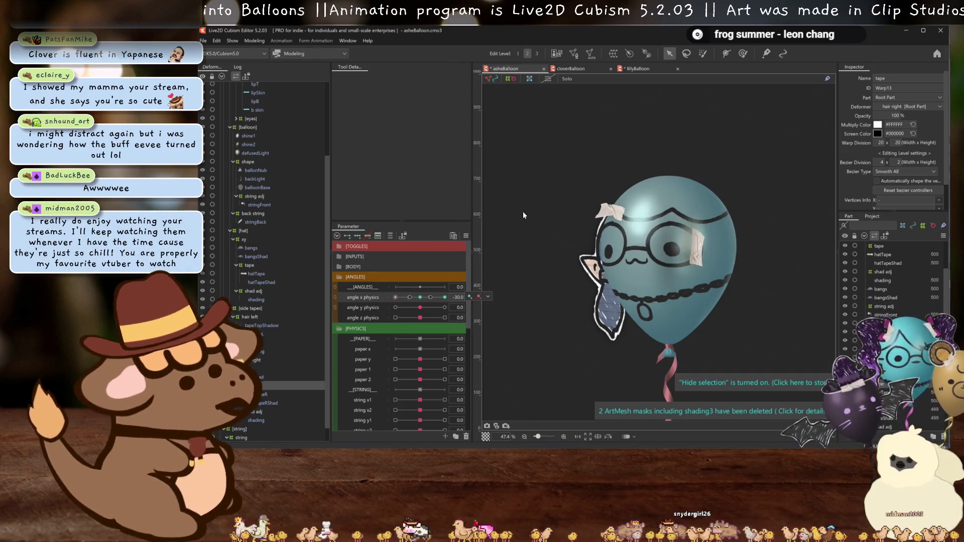
scroll(624, 217, "up", 4)
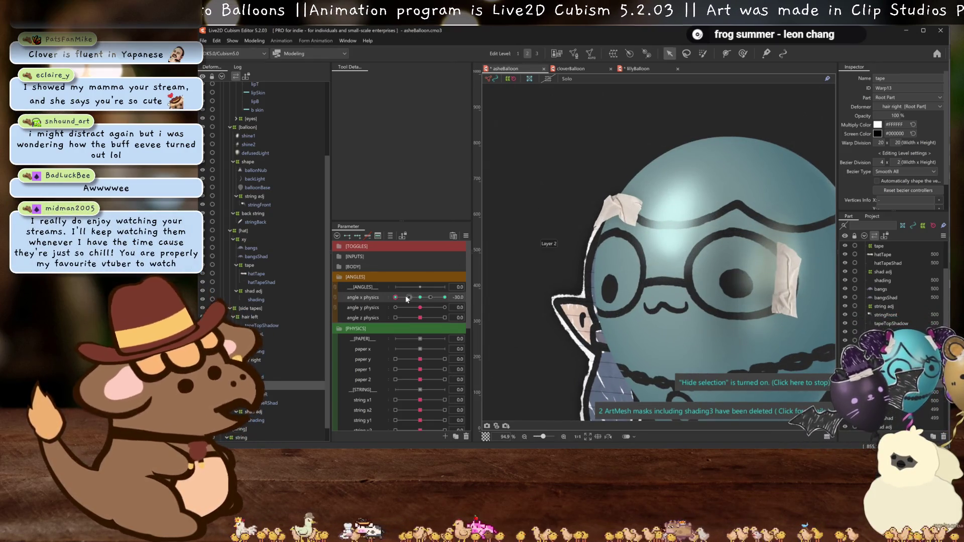
Set the head to negative angle X poses and nudge a tape warp point to fit.
left_click(407, 299)
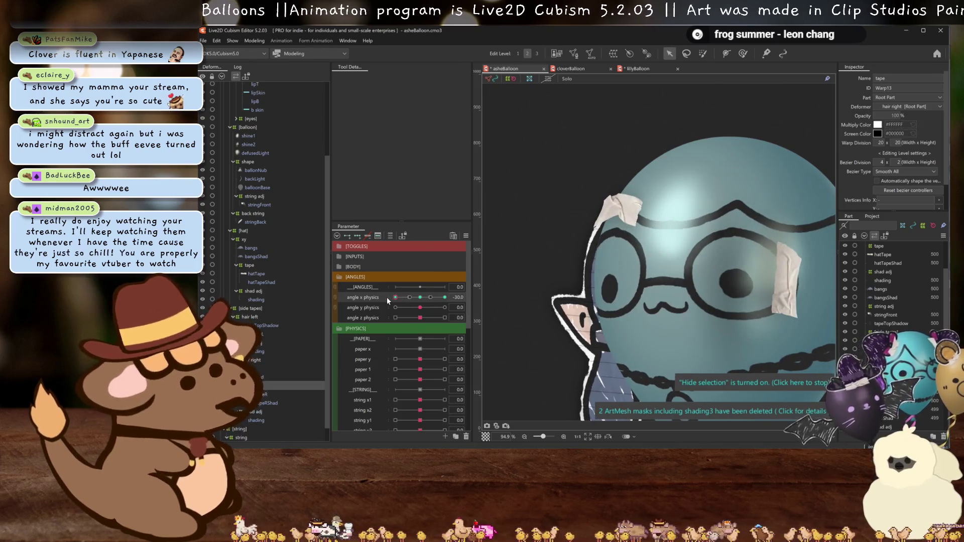
left_click_drag(407, 299, 449, 299)
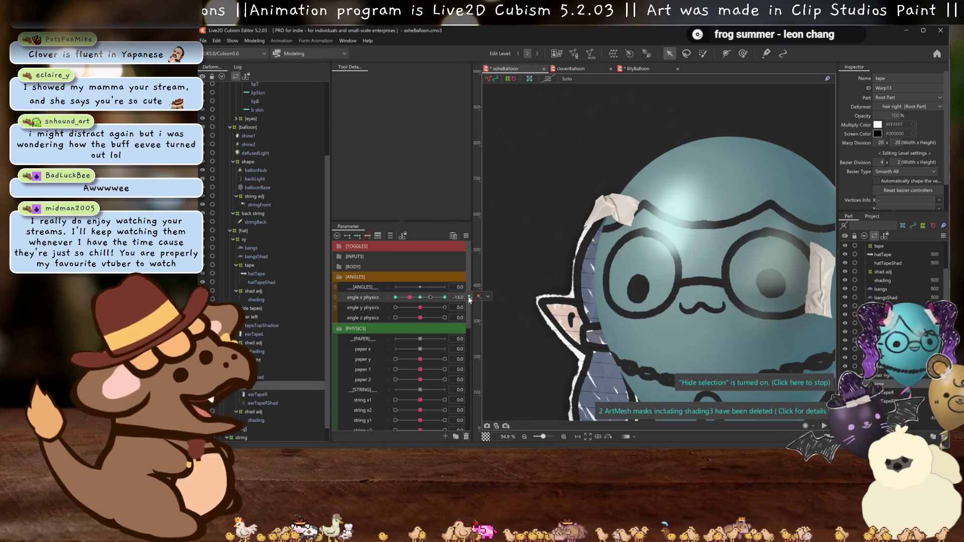
scroll(706, 210, "up", 5)
scroll(706, 209, "down", 3)
scroll(707, 209, "up", 3)
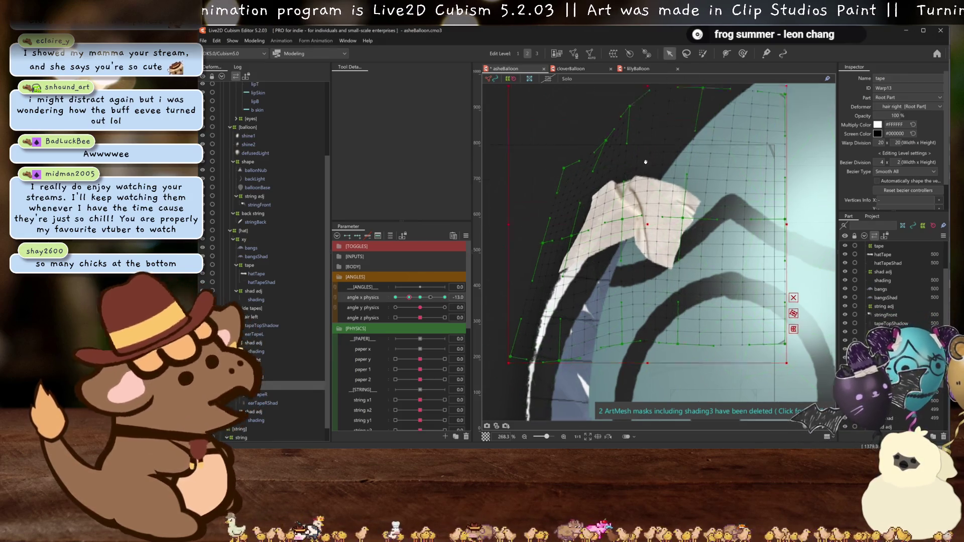
left_click_drag(636, 143, 654, 149)
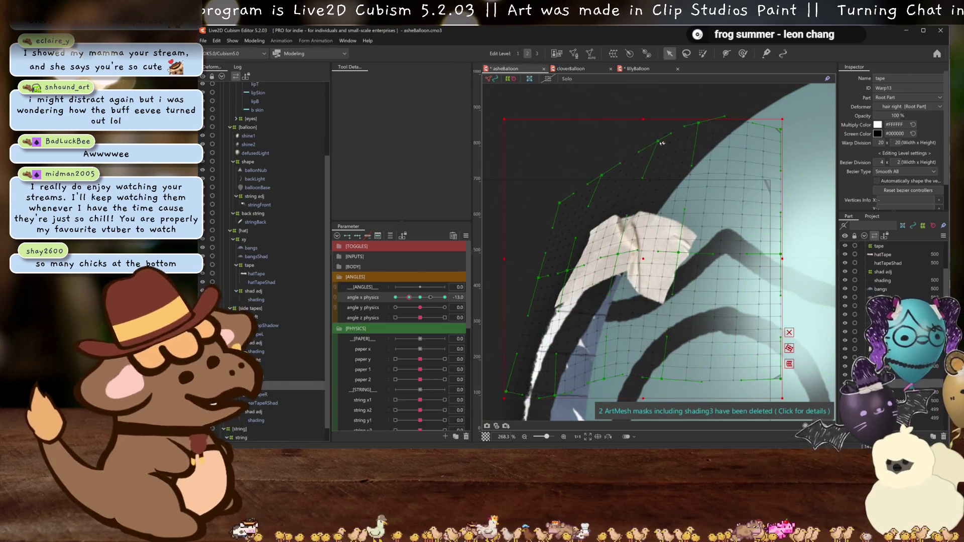
scroll(666, 153, "down", 5)
scroll(667, 153, "up", 2)
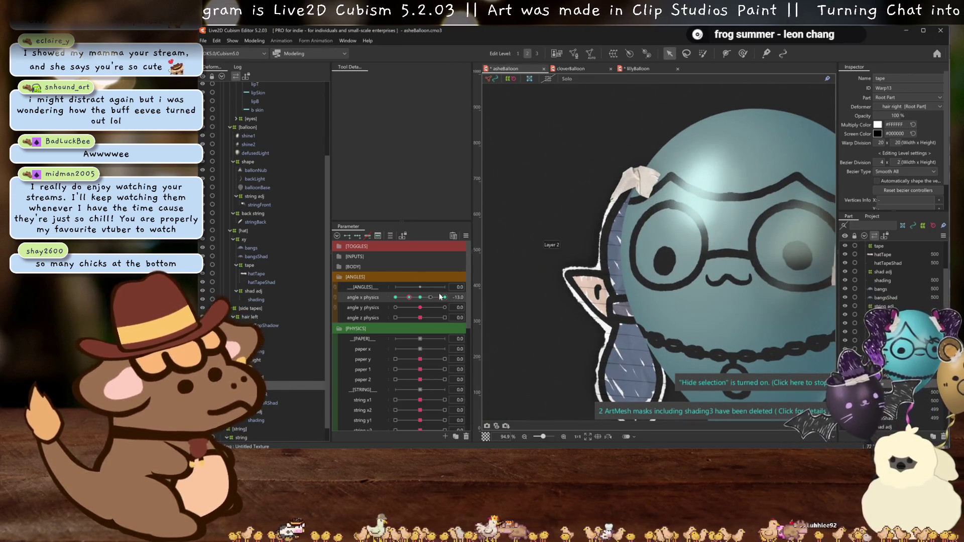
left_click_drag(420, 299, 396, 299)
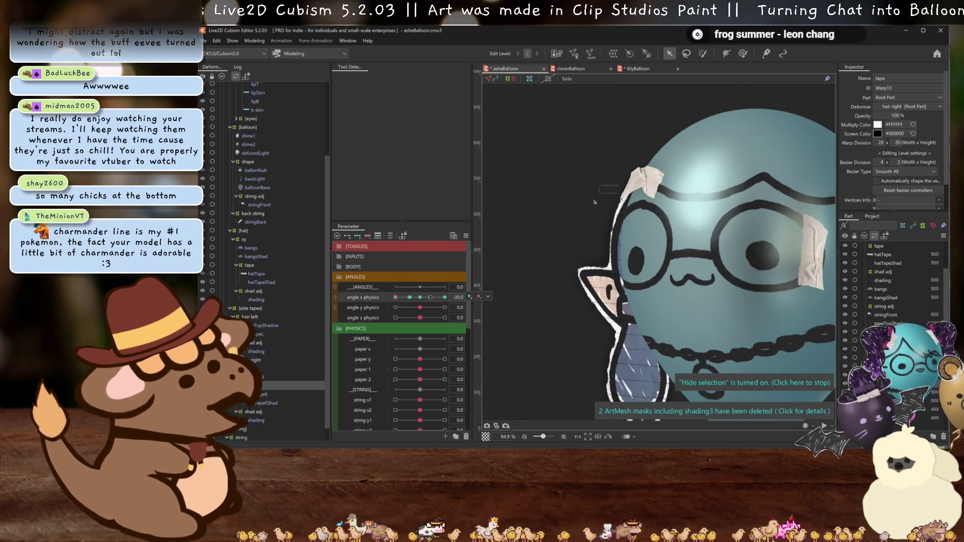
scroll(587, 206, "up", 3)
scroll(603, 218, "up", 1)
scroll(797, 338, "down", 1)
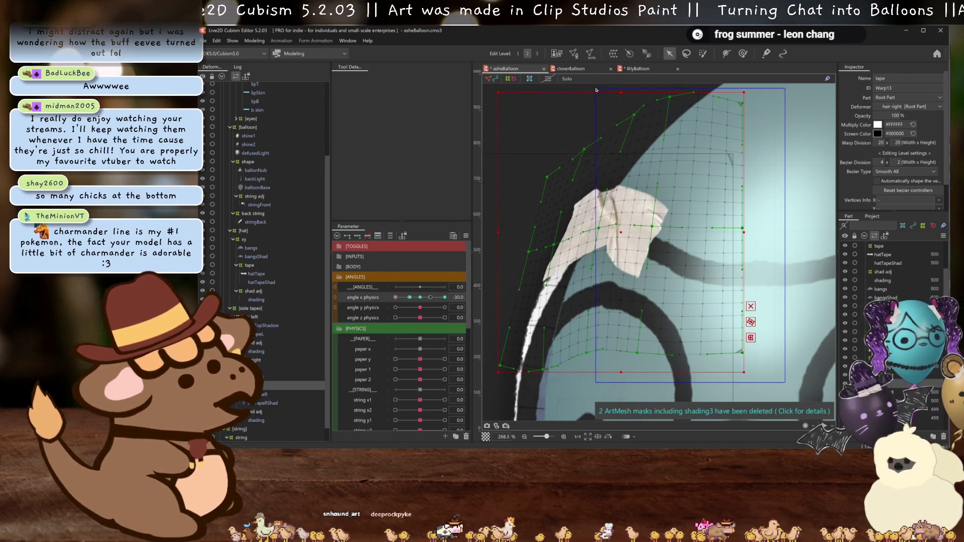
Compress the tape warp's right edge inward and reshape its top at angle X -30.
left_click_drag(587, 91, 587, 92)
left_click_drag(744, 224, 678, 225)
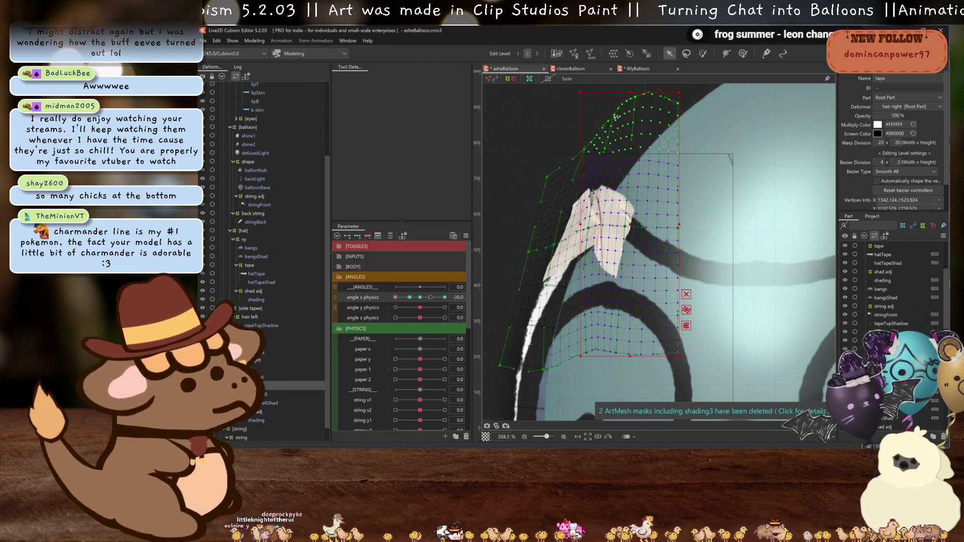
left_click_drag(614, 119, 622, 117)
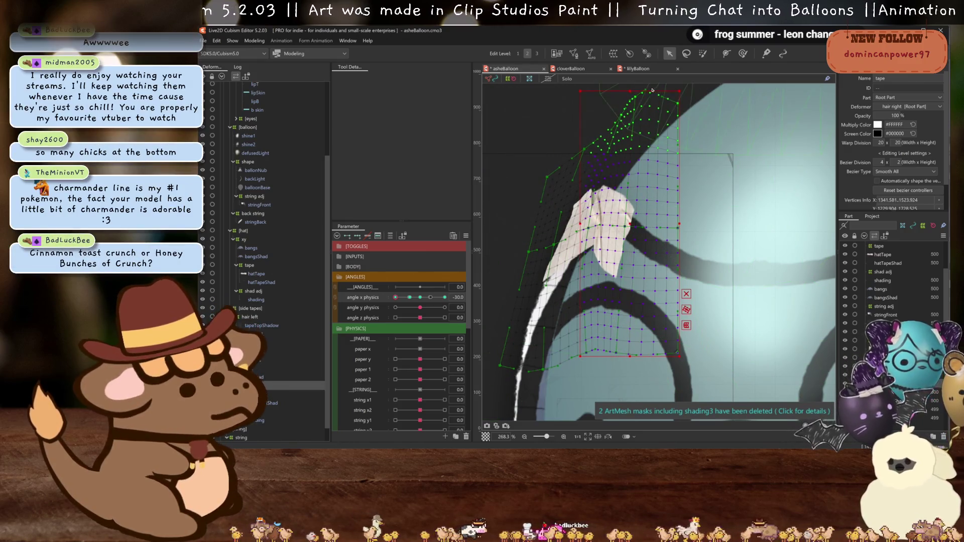
left_click(623, 118)
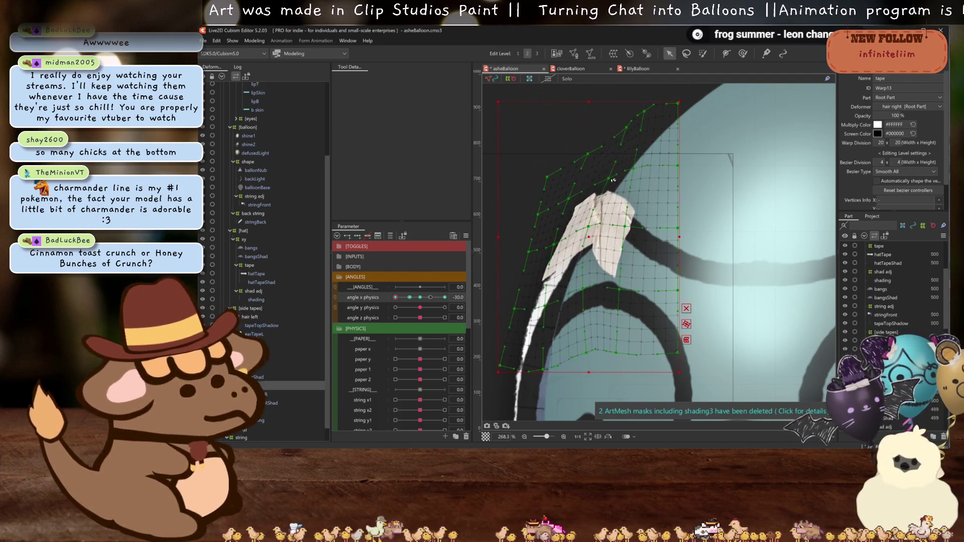
scroll(606, 270, "down", 5)
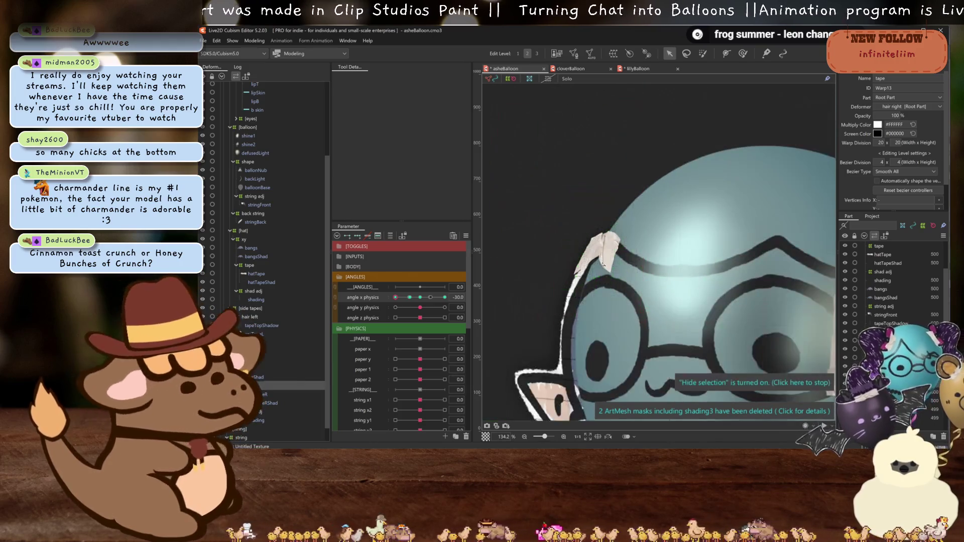
Preview the turn, refine the top of the tape's warp grid and hide the grid.
left_click(409, 298)
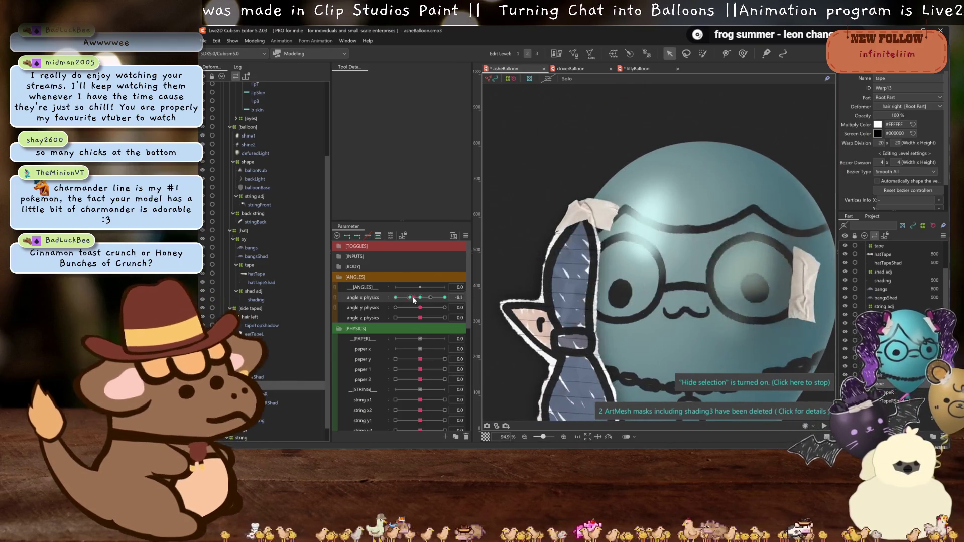
scroll(693, 229, "up", 5)
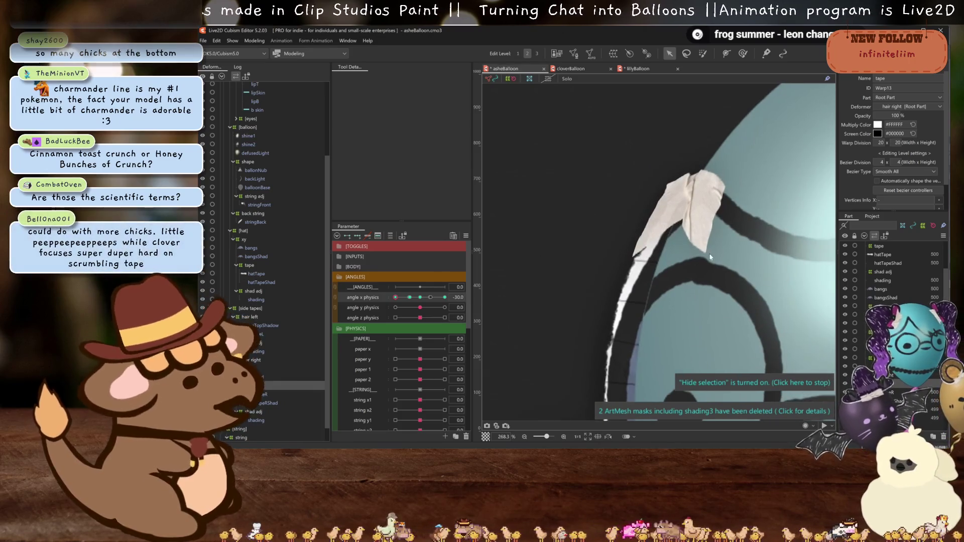
left_click(694, 229)
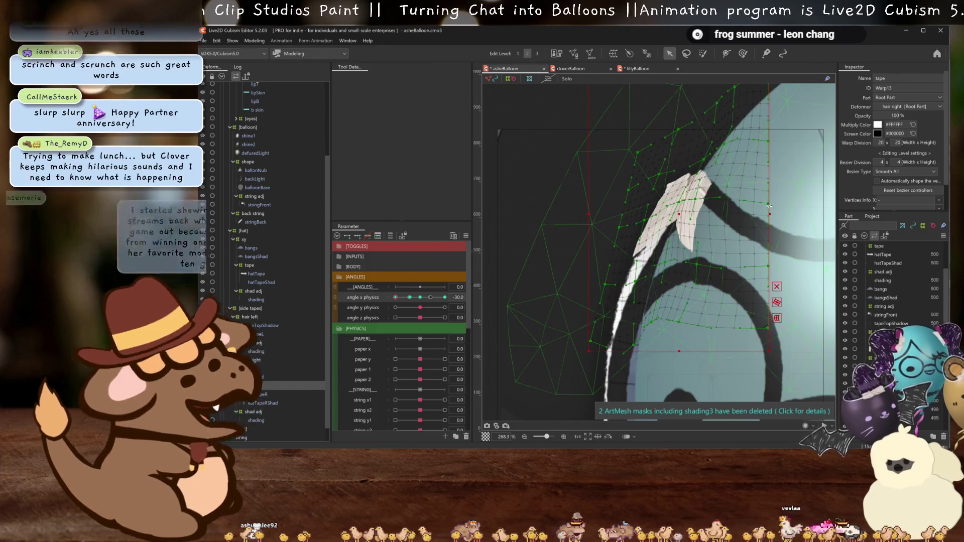
left_click_drag(704, 160, 701, 160)
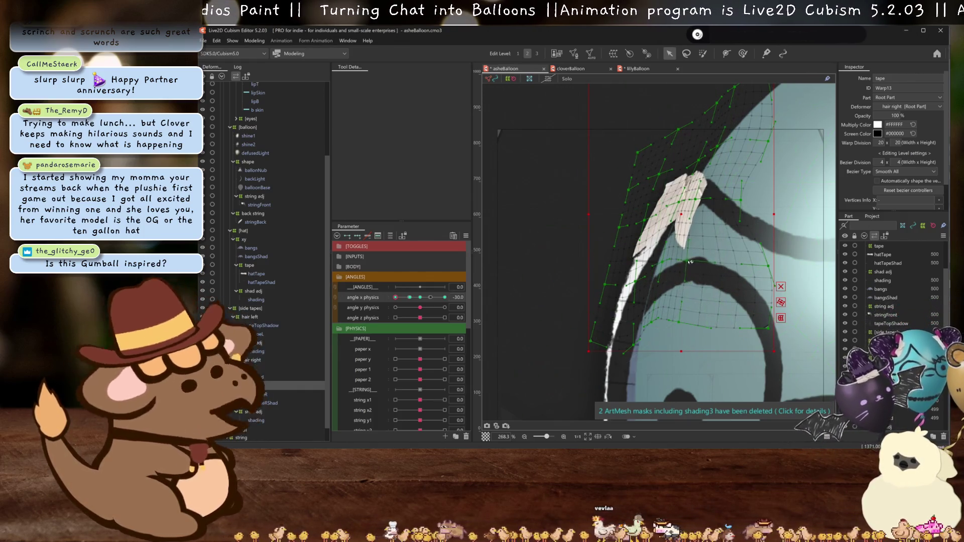
key("h")
scroll(689, 262, "down", 5)
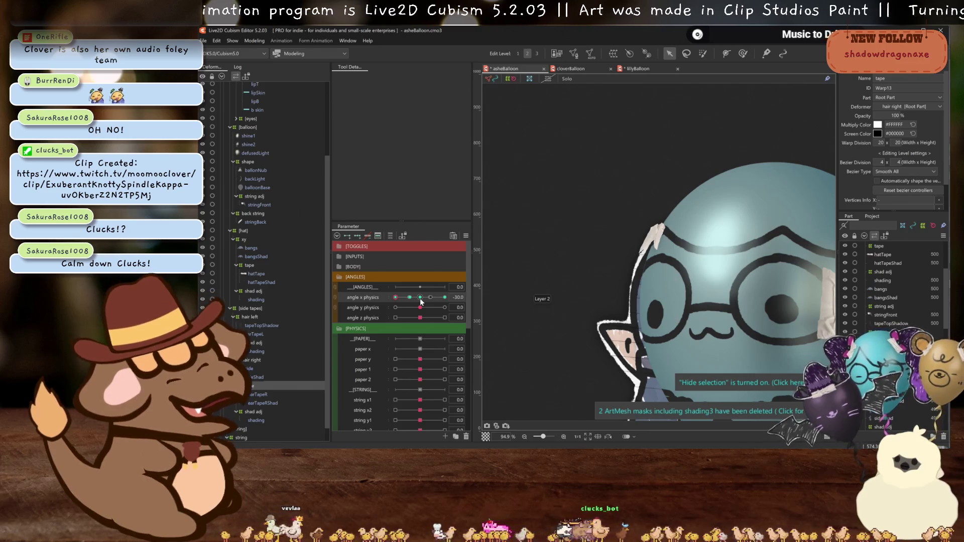
Scrub the head turn, reselect the tape warp to refine it, then hide the grid to preview.
left_click_drag(418, 303, 388, 298)
scroll(701, 238, "up", 3)
scroll(702, 238, "up", 2)
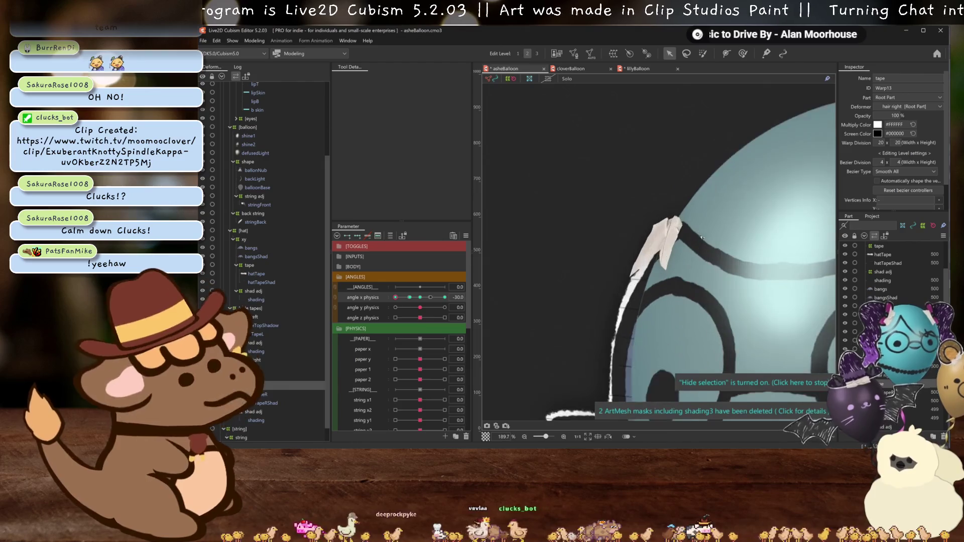
left_click(668, 239)
scroll(669, 239, "up", 1)
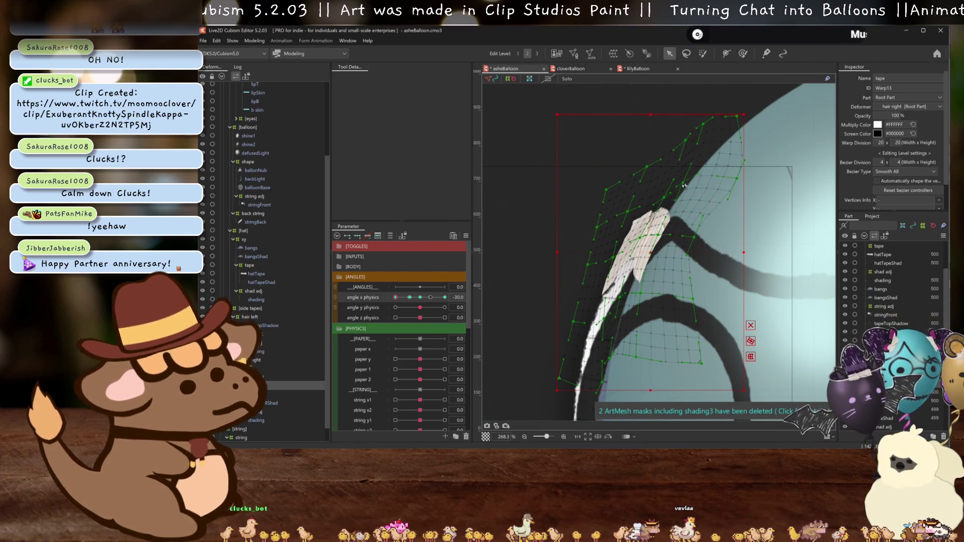
key("ctrl+h")
scroll(712, 180, "down", 5)
scroll(649, 246, "down", 5)
scroll(753, 230, "up", 2)
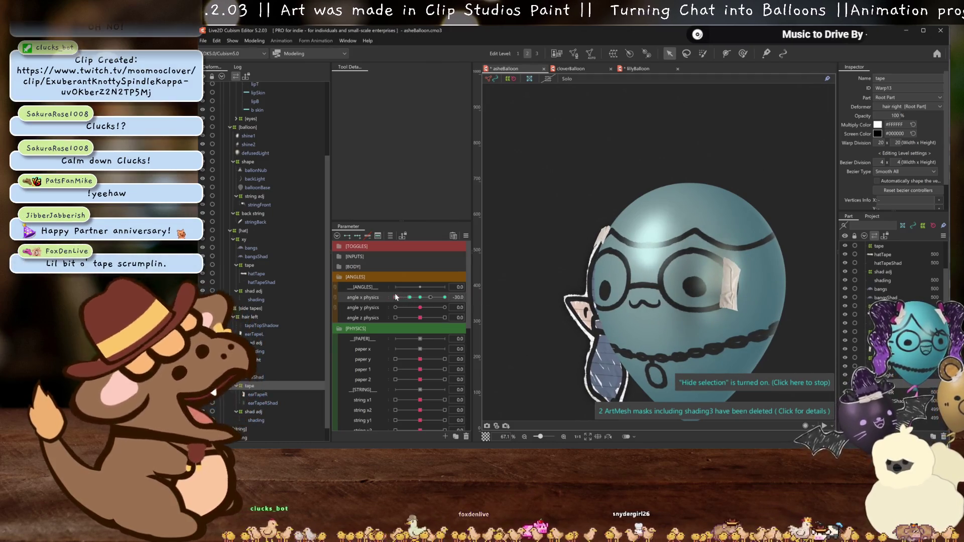
Swing the balloon both ways on angle X physics and reset it to 0.
left_click_drag(395, 298, 422, 298)
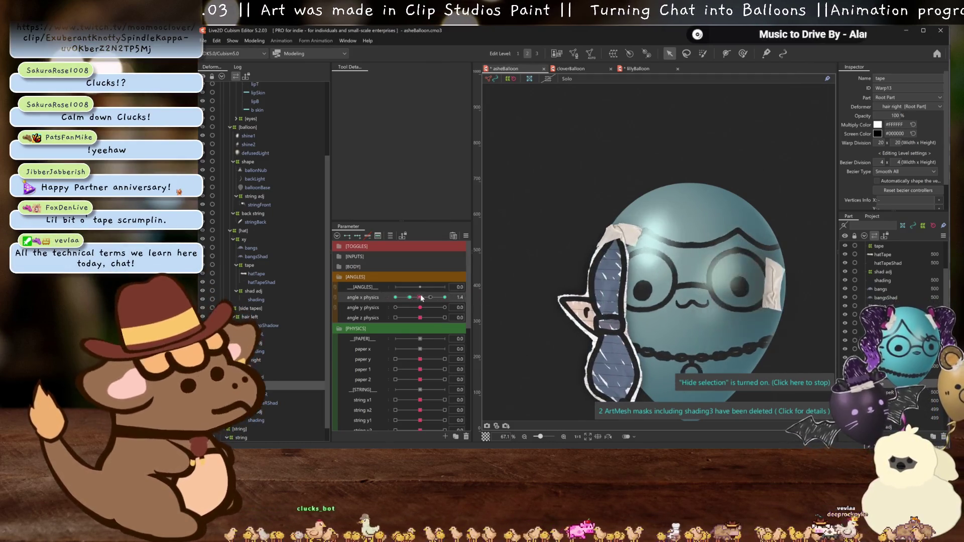
mouse_move(422, 298)
left_mouse_down()
mouse_move(442, 300)
mouse_move(370, 297)
left_mouse_up()
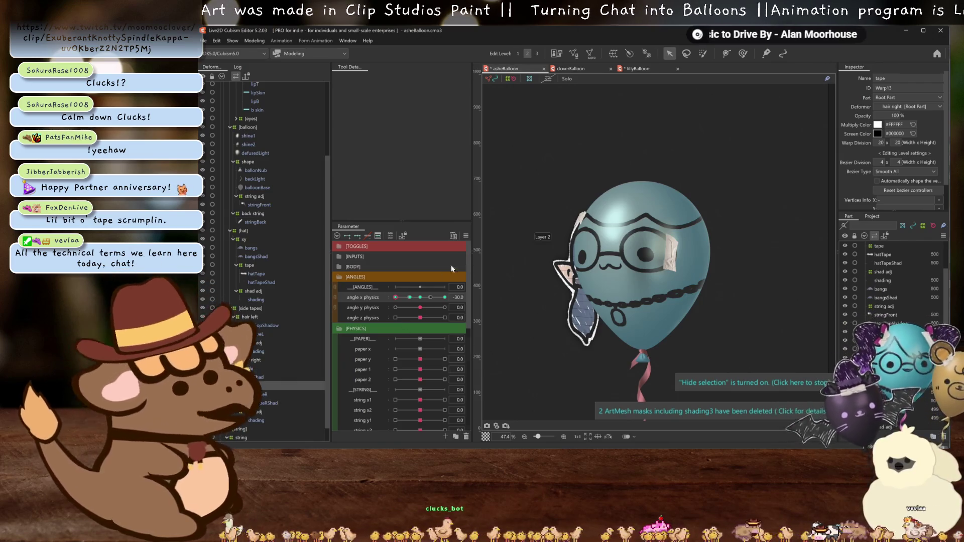
double_click(460, 296)
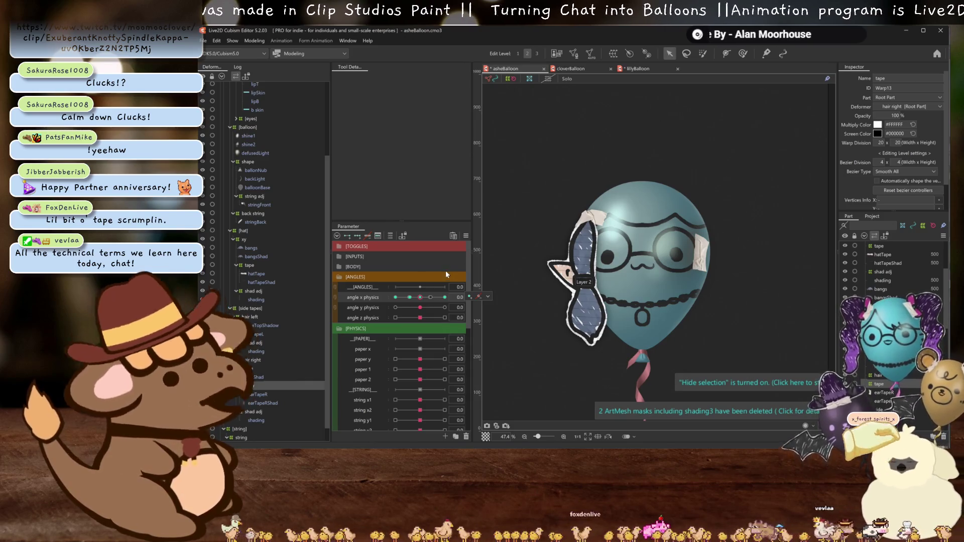
Remove tapeTopShadow and paste a new shad adj warp deformer under hair left.
left_click(257, 327)
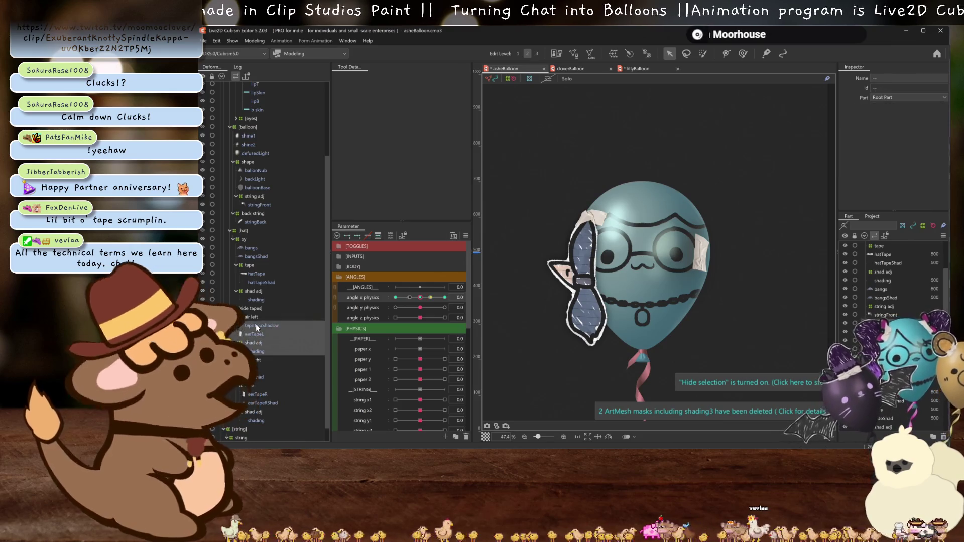
left_click(256, 327)
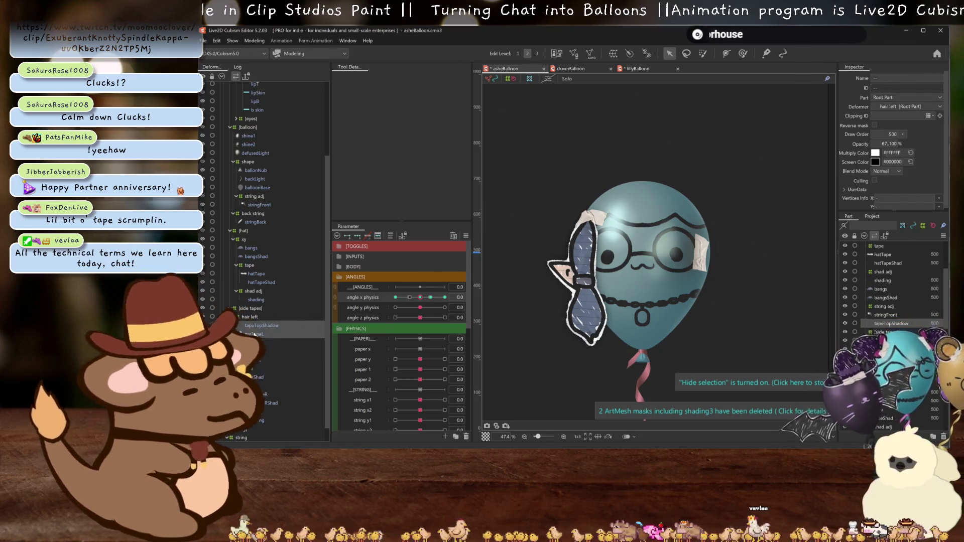
key("Delete")
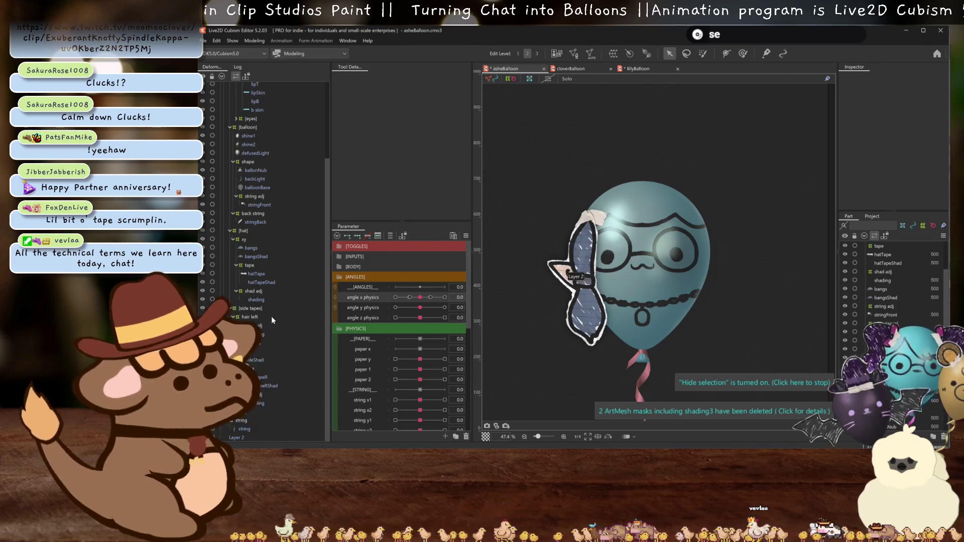
key("ctrl+v")
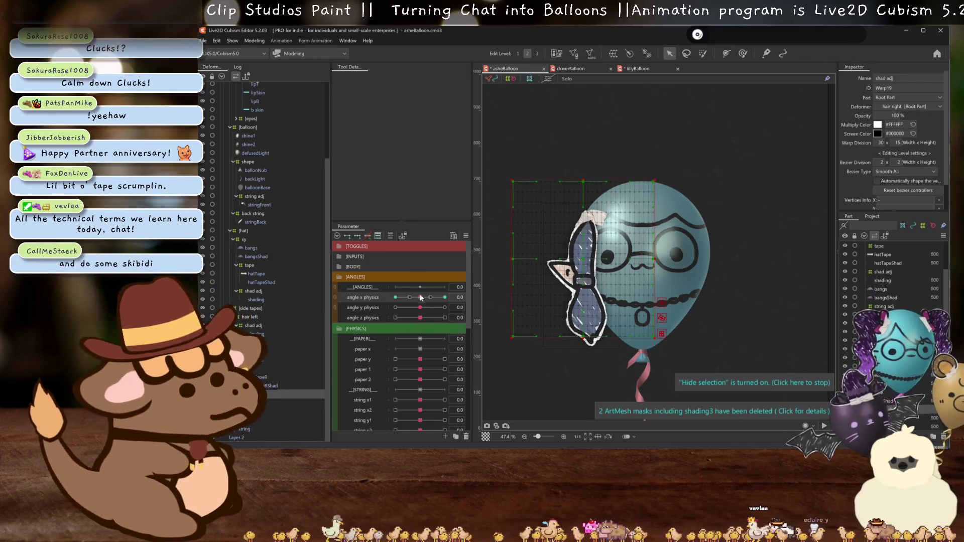
Swing the balloon to angle X -30 and back, briefly selecting the side mesh.
mouse_move(422, 299)
left_mouse_down()
mouse_move(390, 299)
mouse_move(434, 302)
left_mouse_up()
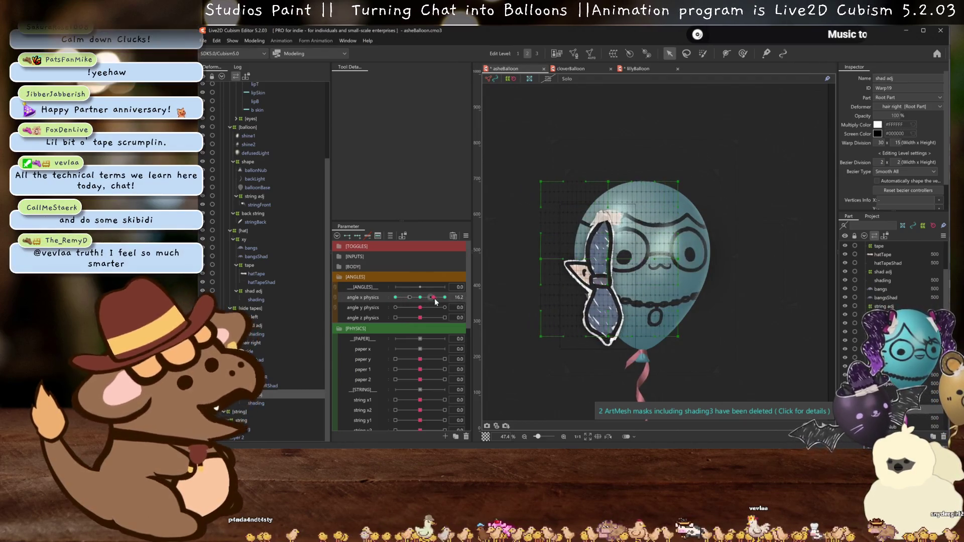
left_click_drag(434, 301, 420, 299)
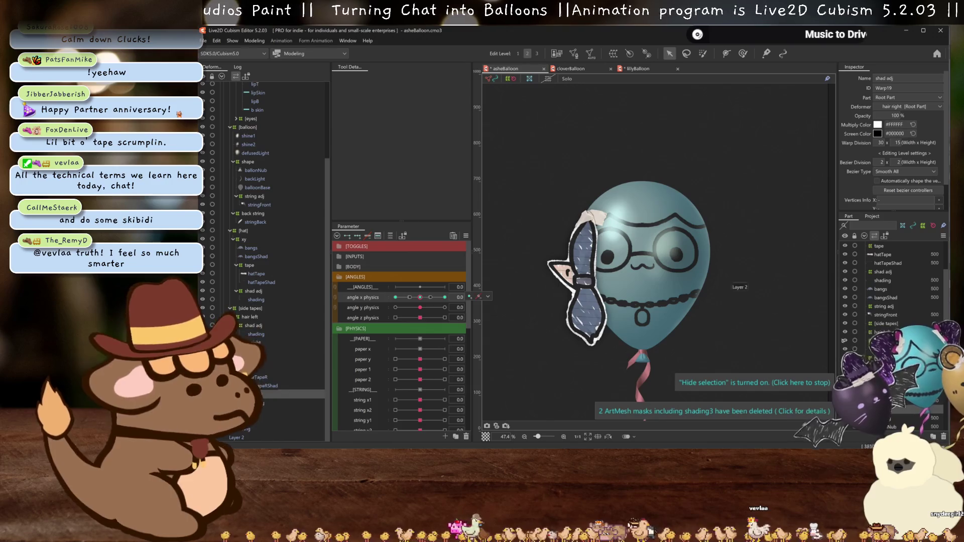
left_click(294, 359)
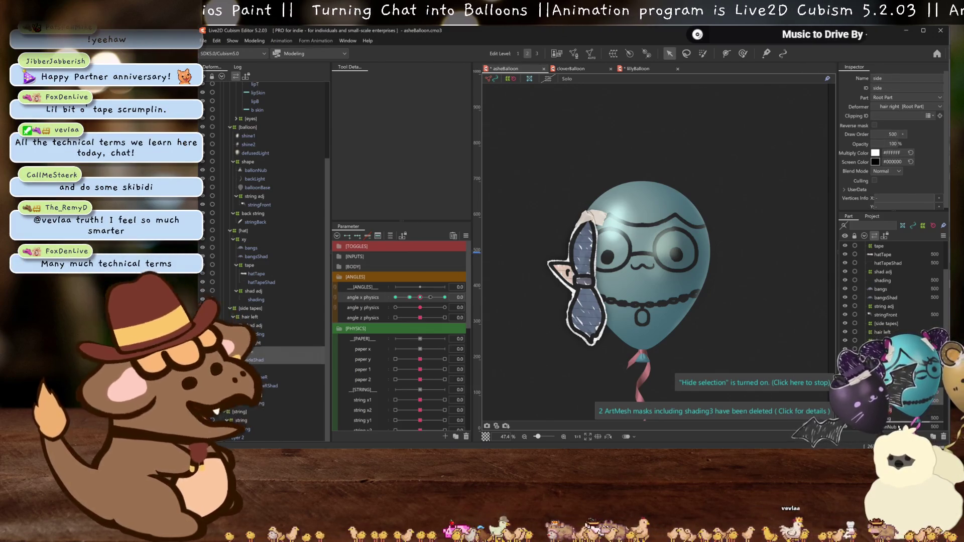
scroll(895, 302, "down", 1)
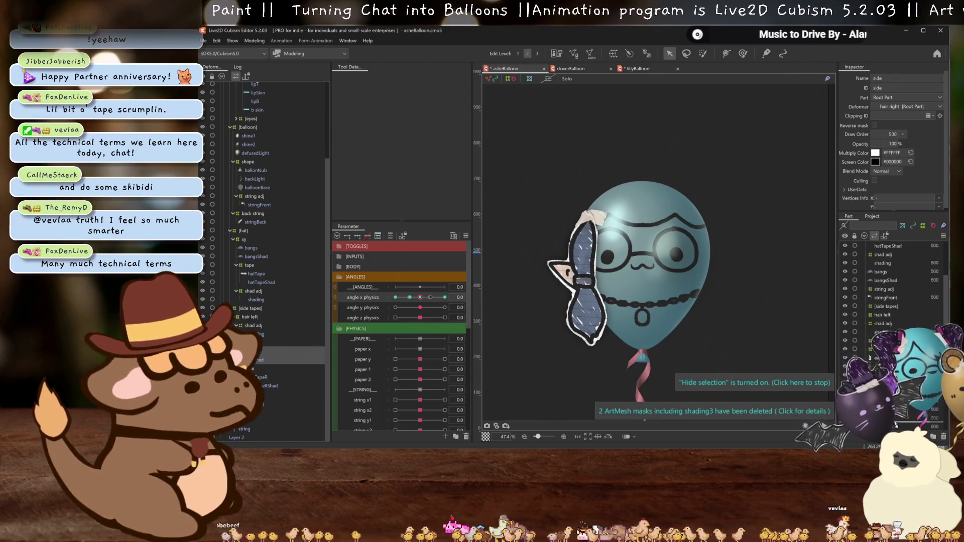
left_click(938, 408)
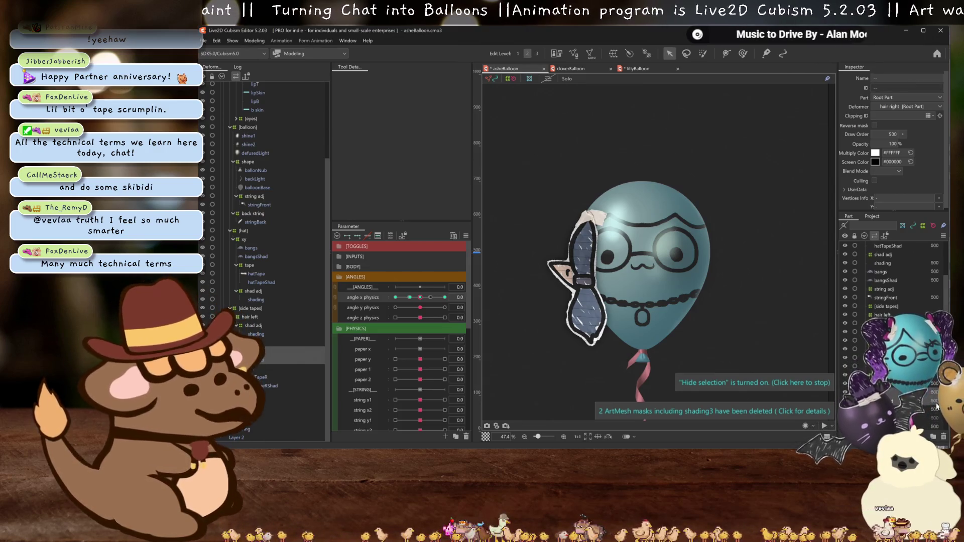
Test the full angle X physics swing again and return the balloon to neutral.
mouse_move(419, 297)
left_mouse_down()
mouse_move(384, 297)
mouse_move(446, 297)
left_mouse_up()
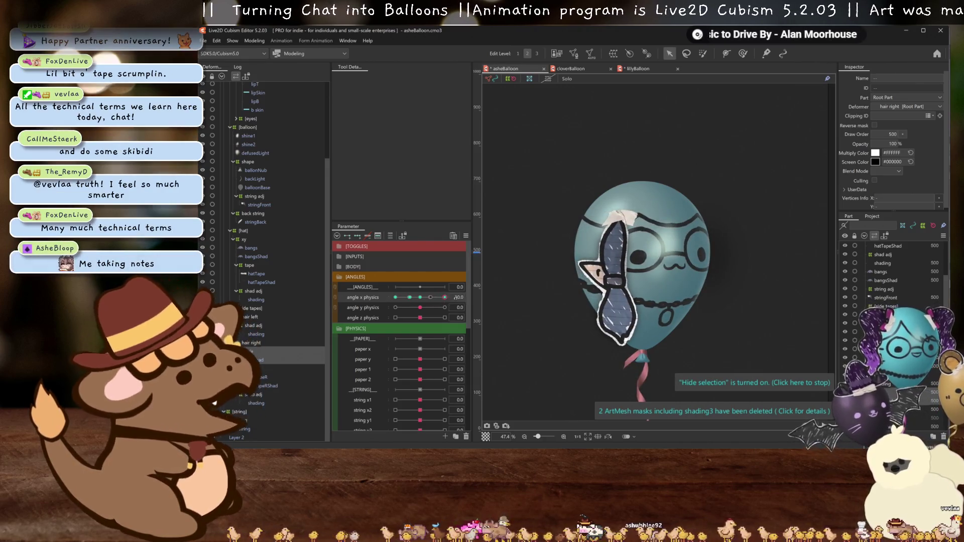
left_click_drag(445, 296, 419, 297)
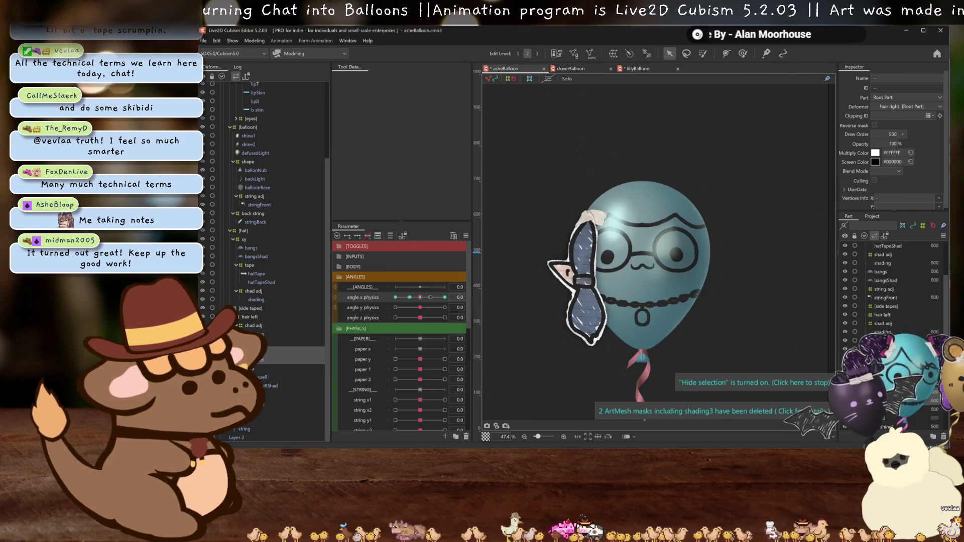
mouse_move(420, 297)
left_mouse_down()
mouse_move(403, 299)
mouse_move(417, 299)
left_mouse_up()
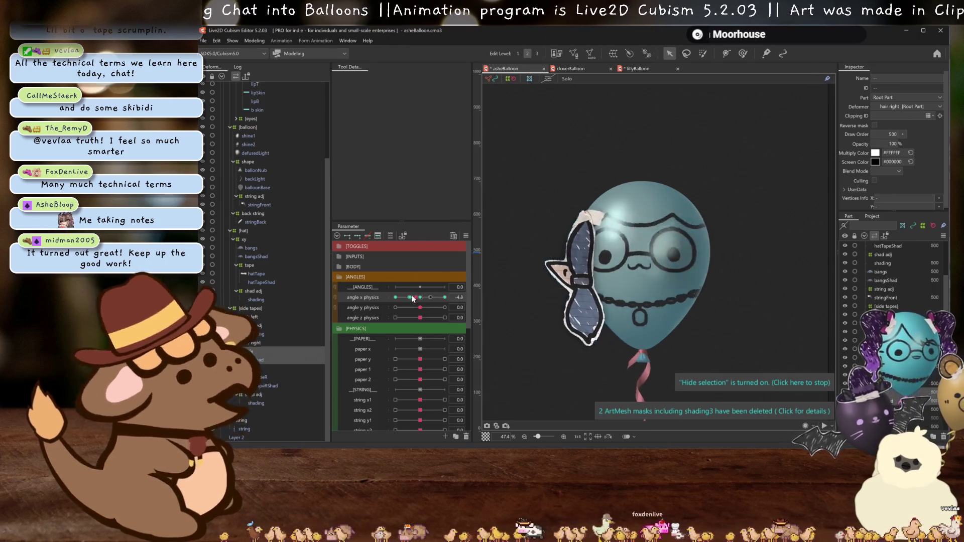
left_click_drag(418, 299, 374, 290)
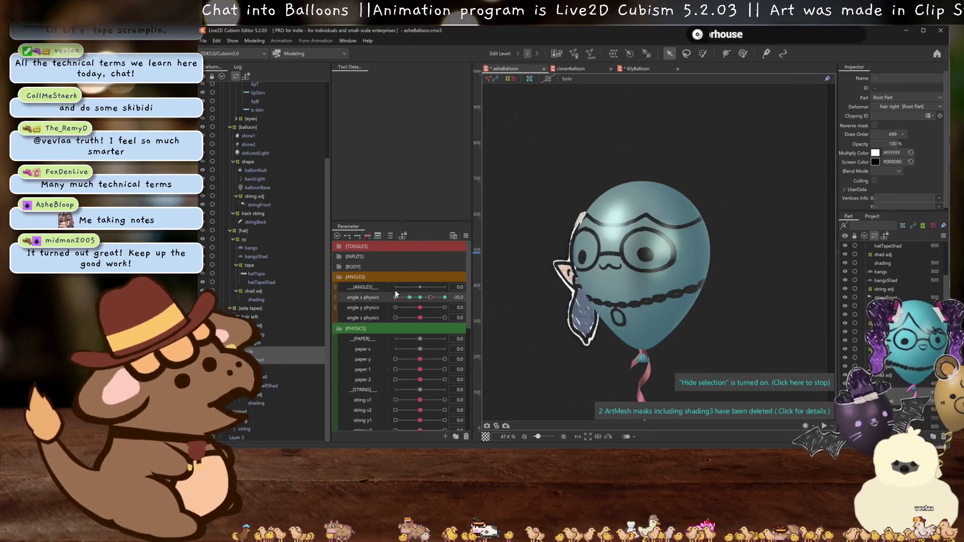
left_click(651, 276)
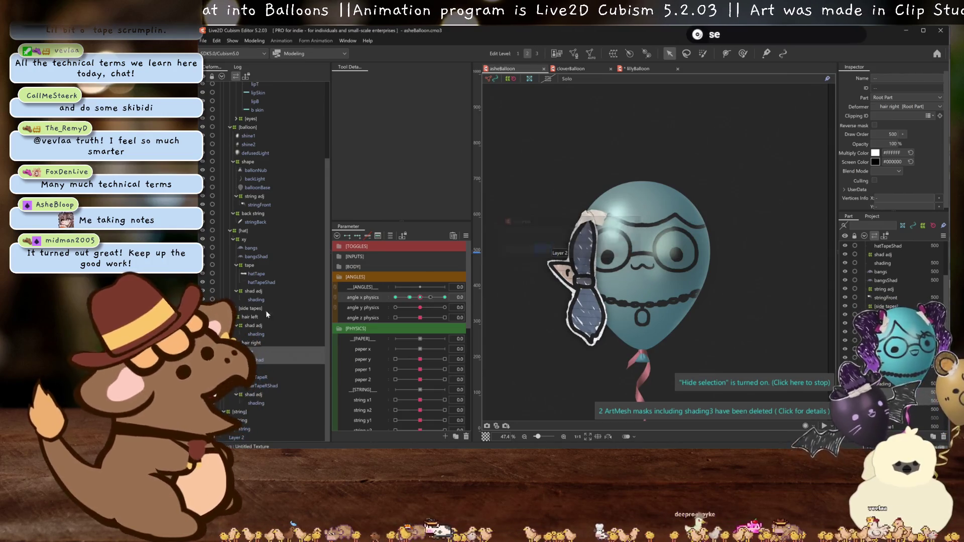
Set balloonBase as sideShad's Clipping ID, then select the hat warp deformer.
left_click(253, 187)
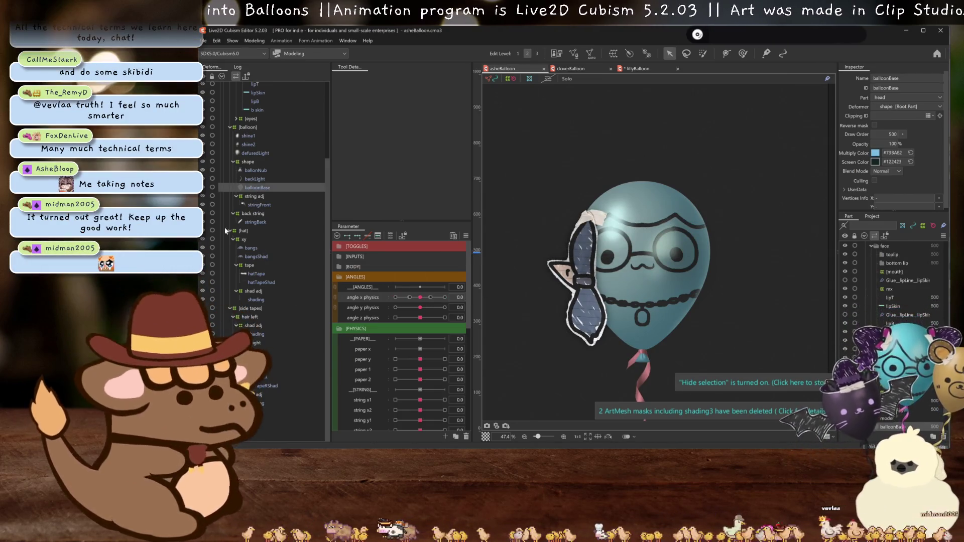
left_click(256, 359)
left_click(888, 116)
type("balloonBase")
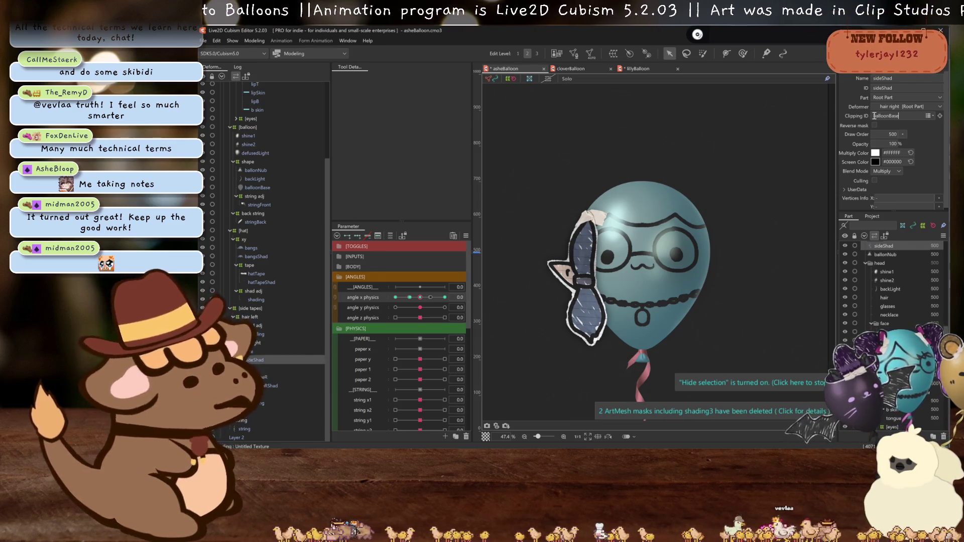
key("Return")
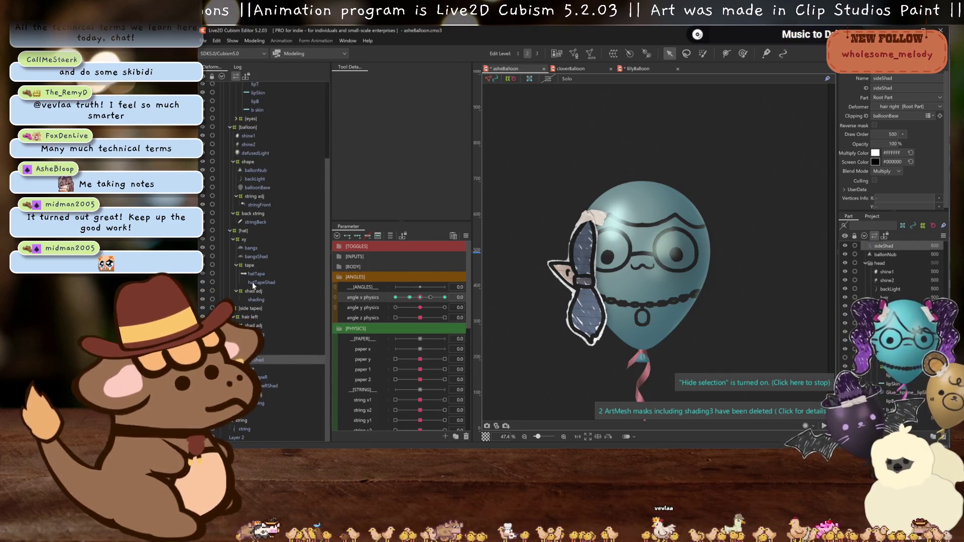
scroll(272, 214, "up", 3)
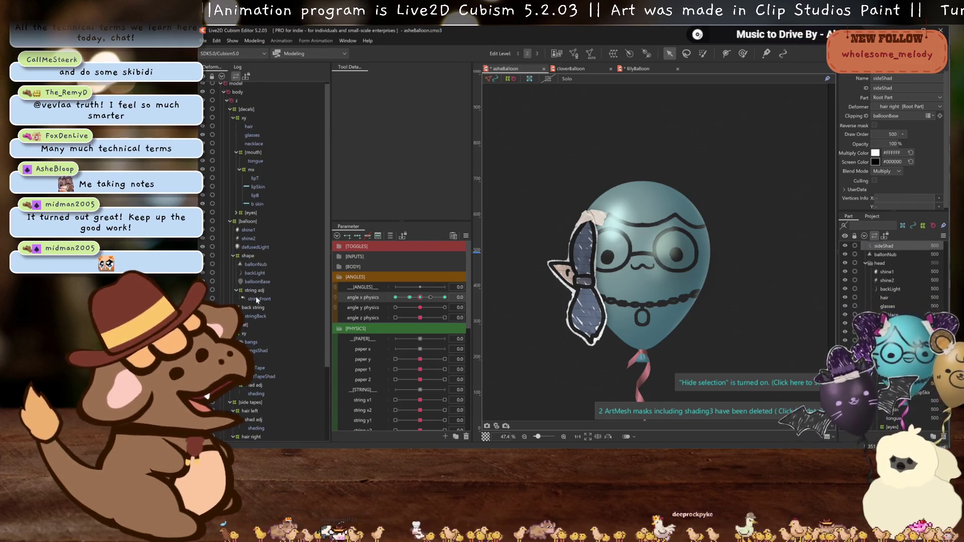
left_click(256, 324)
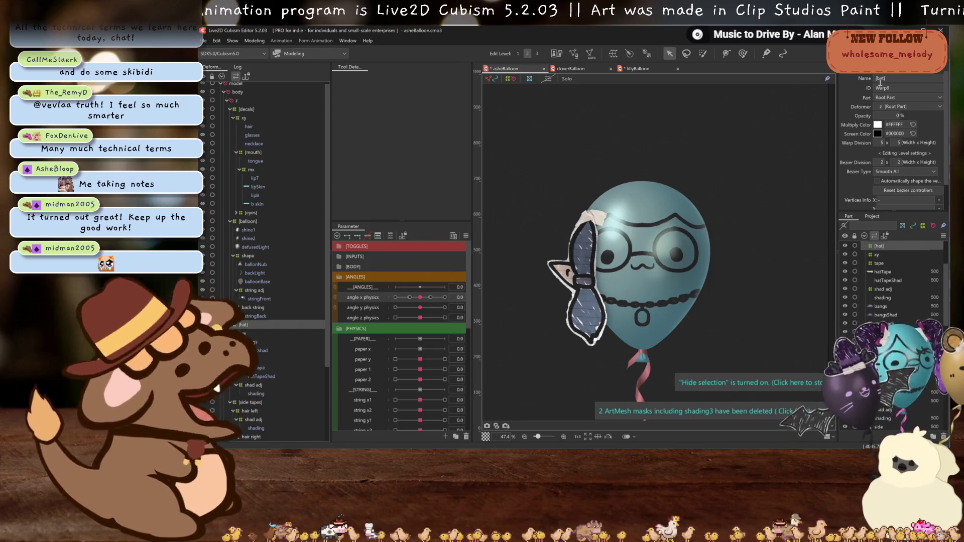
type("[bang]")
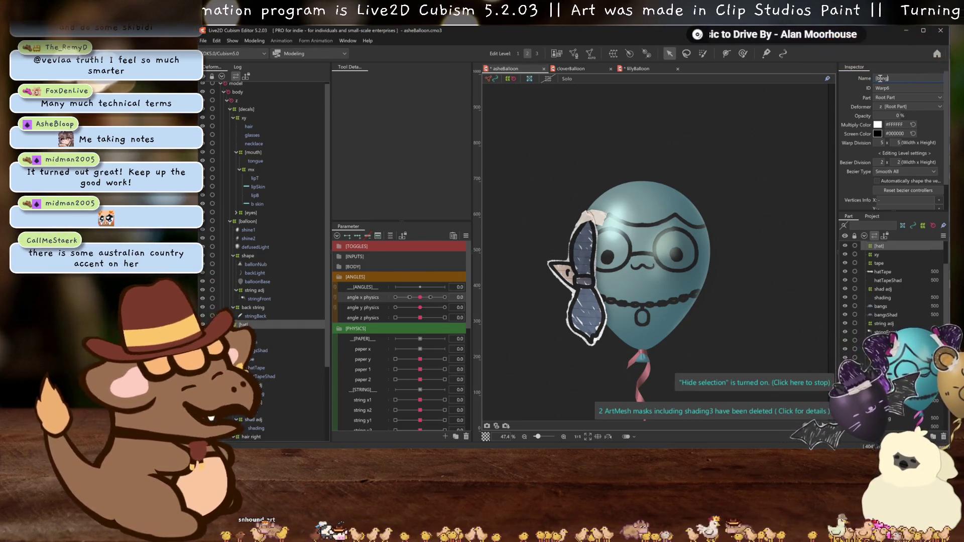
Confirm the [bang] rename, clip bangsShad to balloonBase and reselect [bang].
key("Return")
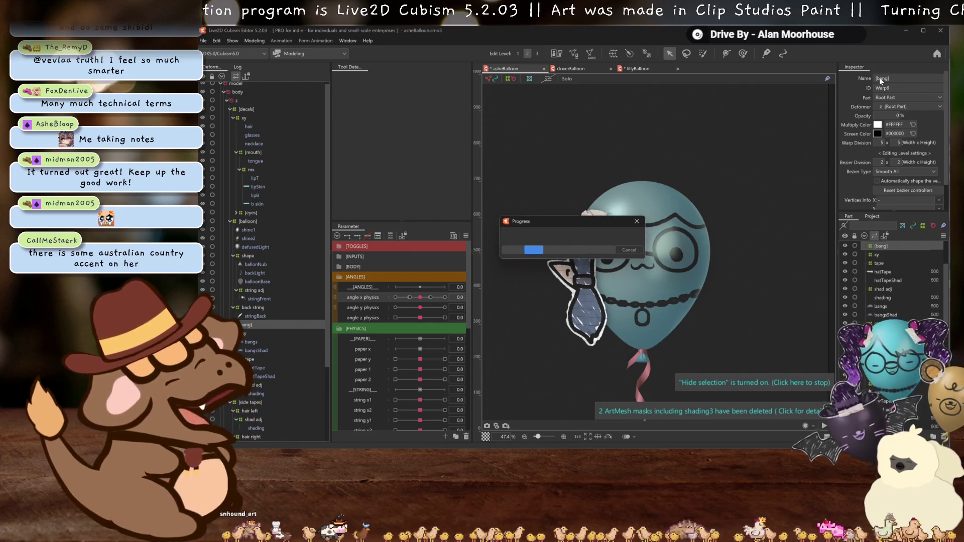
key("Return")
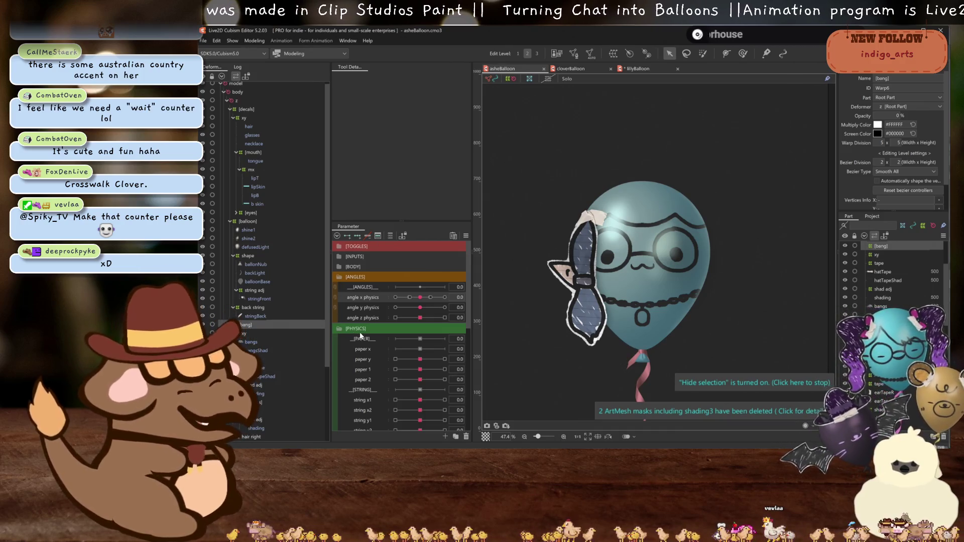
scroll(256, 341, "down", 1)
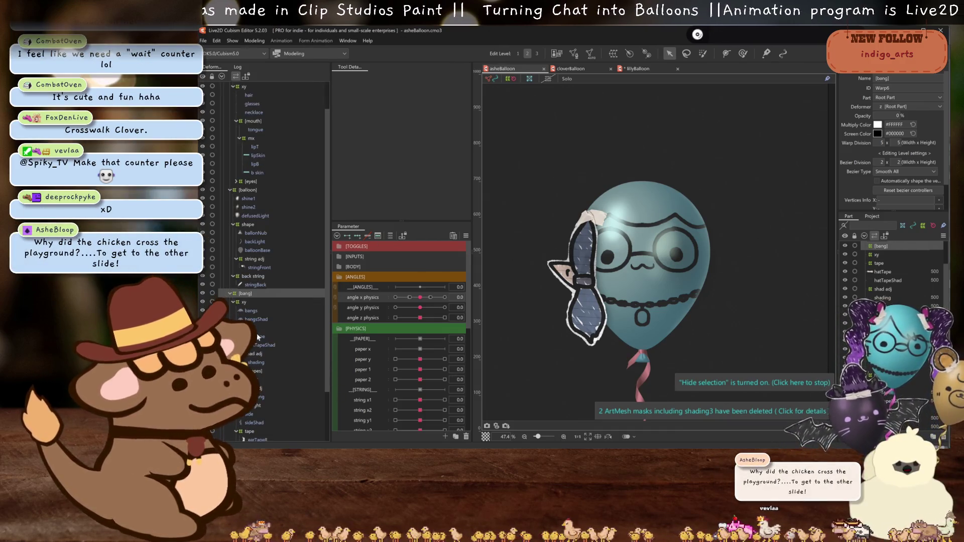
left_click(257, 319)
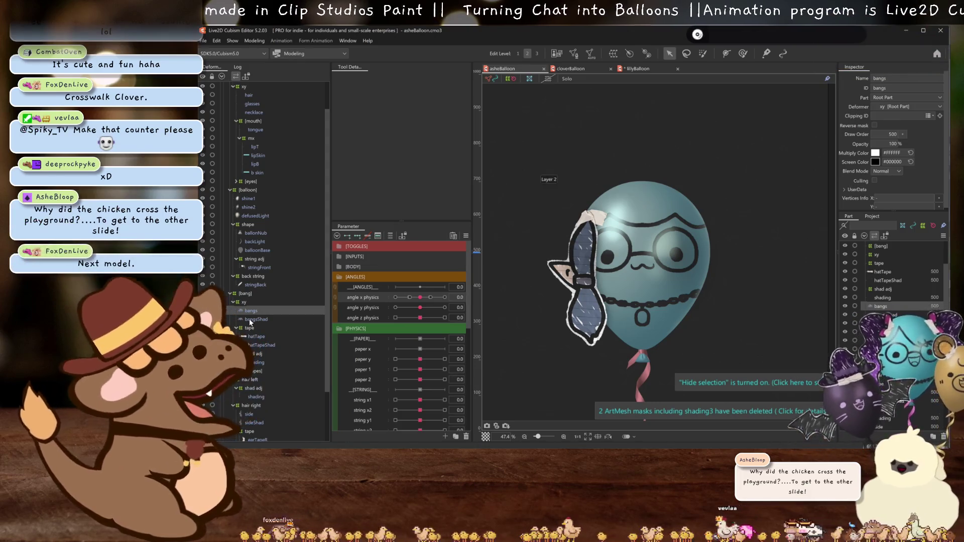
type("balloonBase")
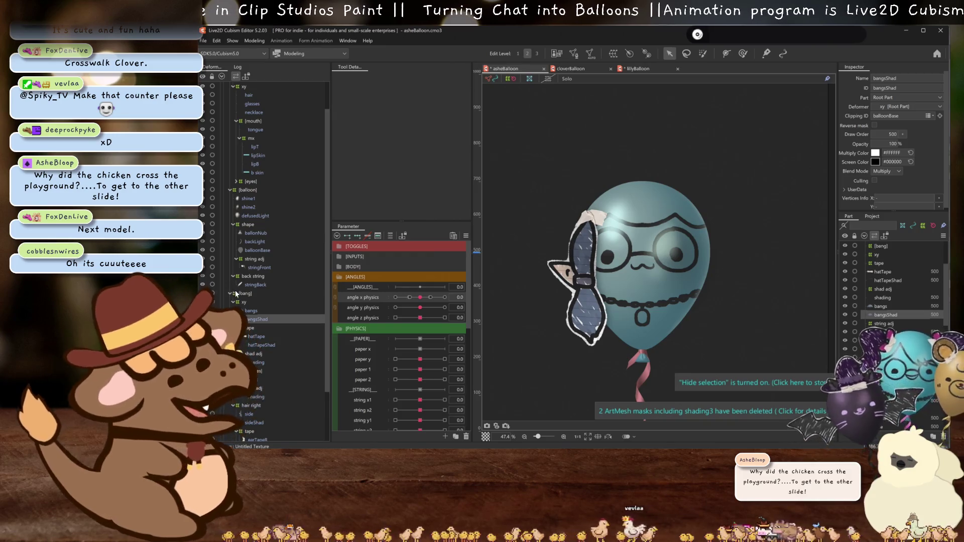
left_click(240, 293)
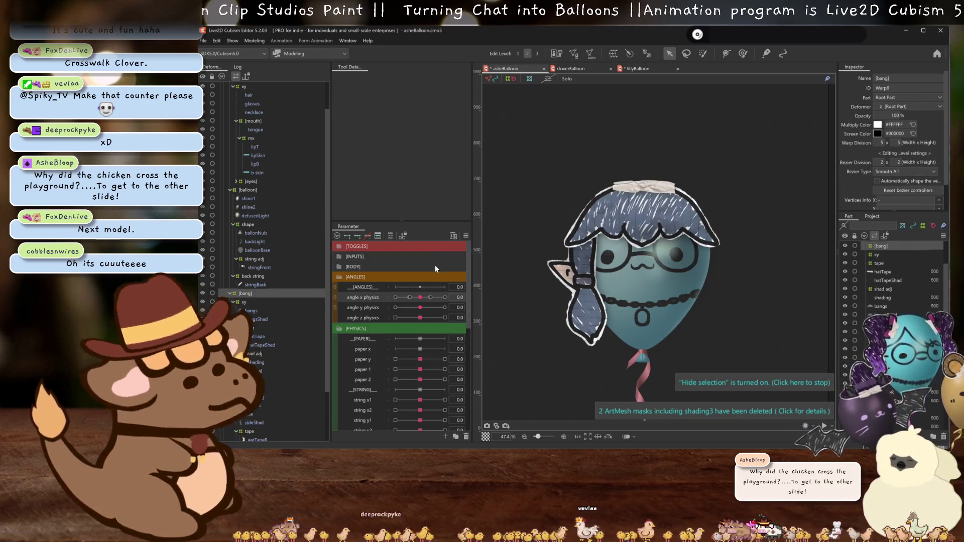
scroll(251, 365, "down", 3)
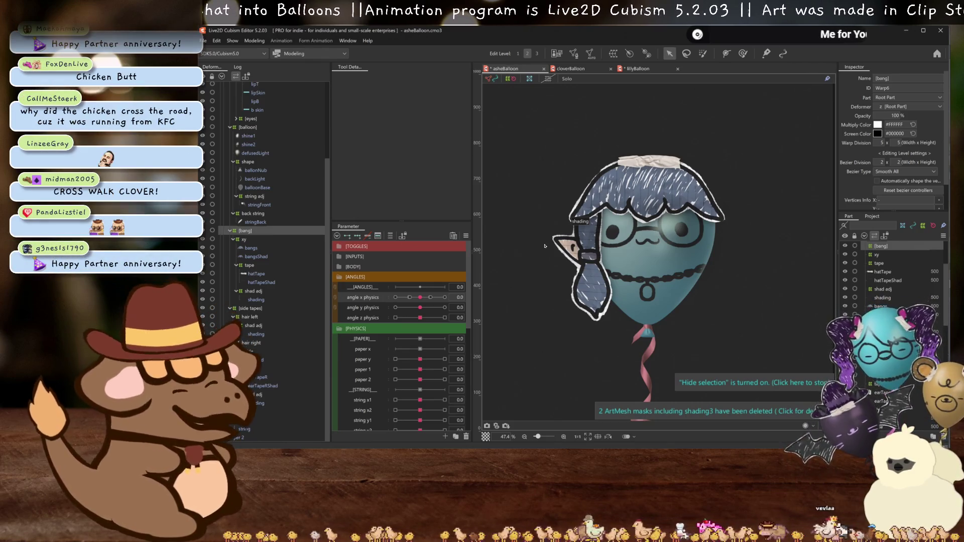
Multi-select the hair right deformer and the rows beneath it in the Deformer tree.
left_click(257, 343)
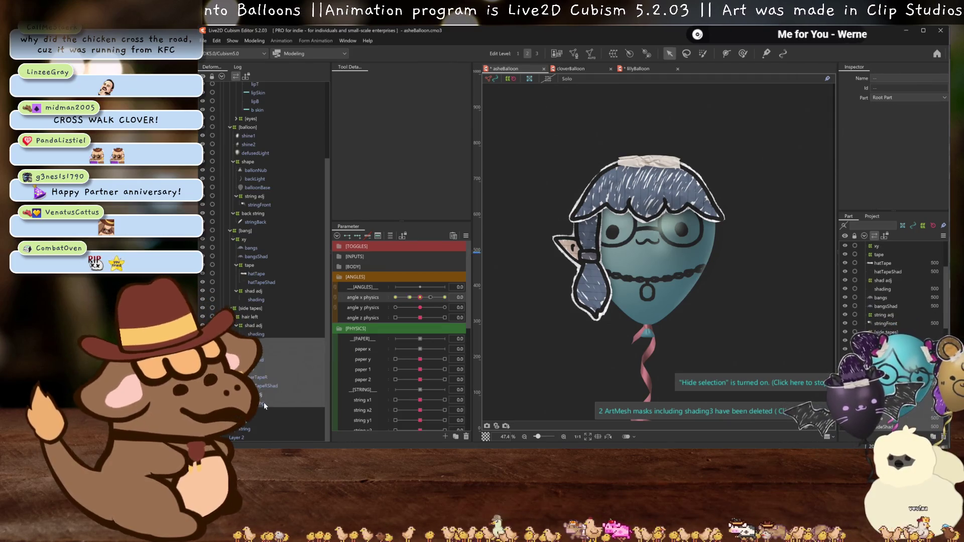
left_click(257, 387, "shift")
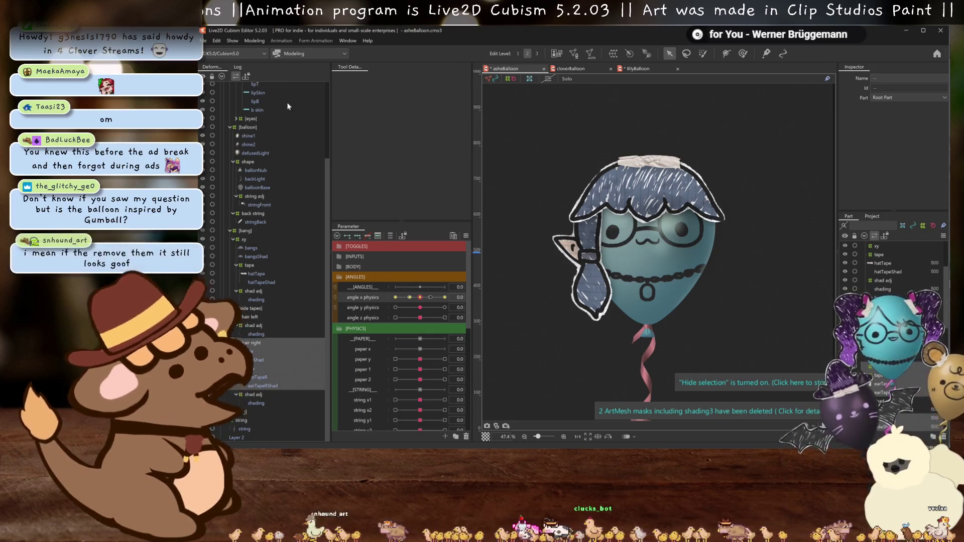
left_click(254, 41)
Swing the balloon around the Physics Settings preview to test the hair pendulum, then close it.
left_click(276, 216)
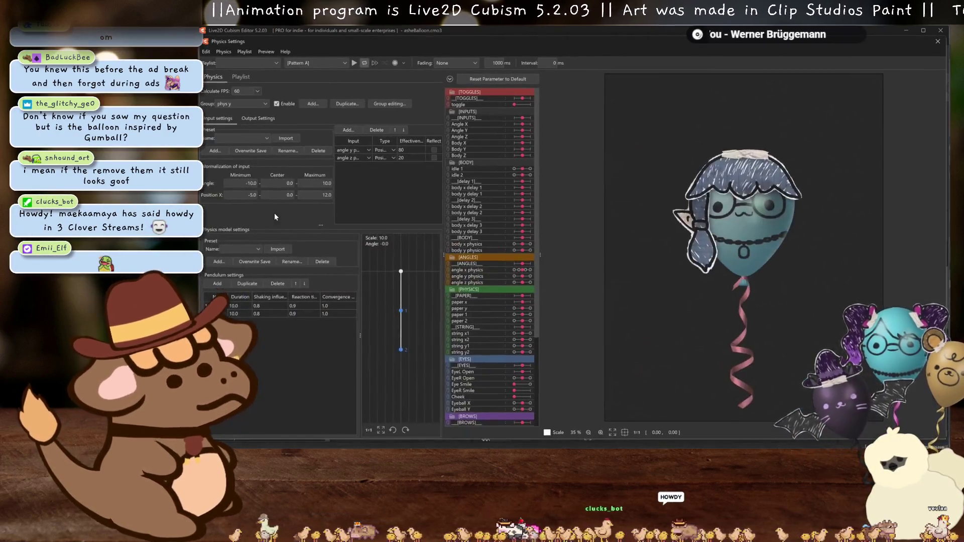
scroll(738, 178, "up", 5)
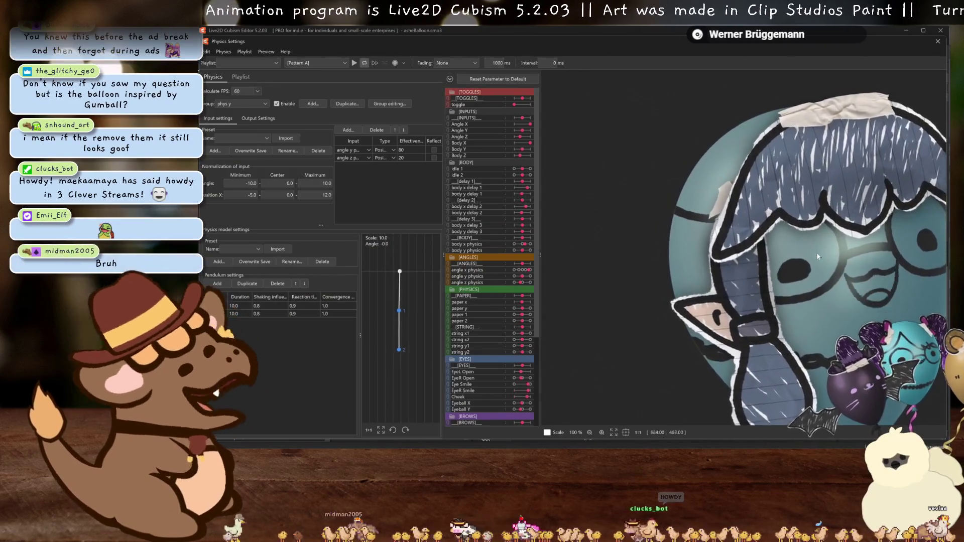
scroll(713, 232, "down", 2)
scroll(717, 231, "down", 2)
left_click_drag(725, 235, 744, 272)
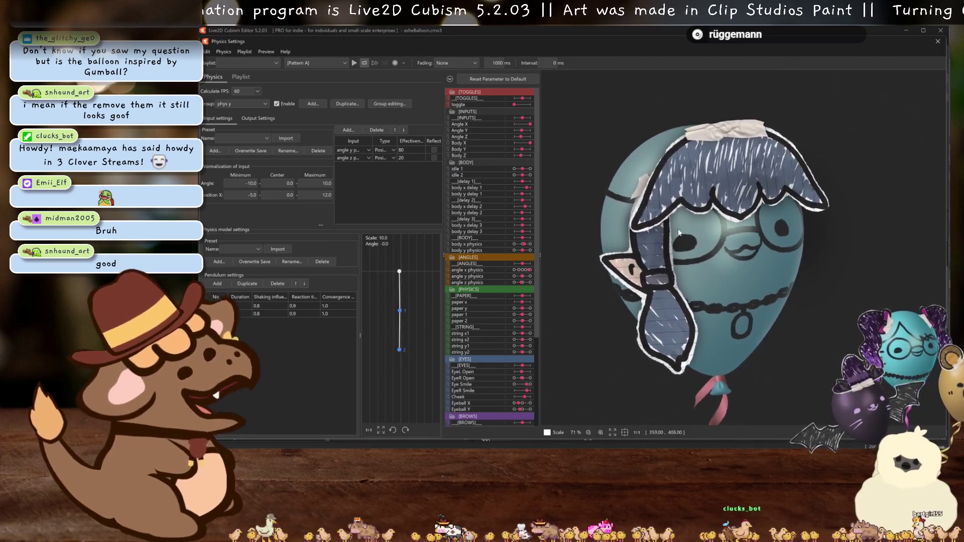
scroll(723, 267, "down", 2)
mouse_move(707, 264)
left_mouse_down()
mouse_move(646, 210)
mouse_move(646, 240)
mouse_move(661, 235)
left_mouse_up()
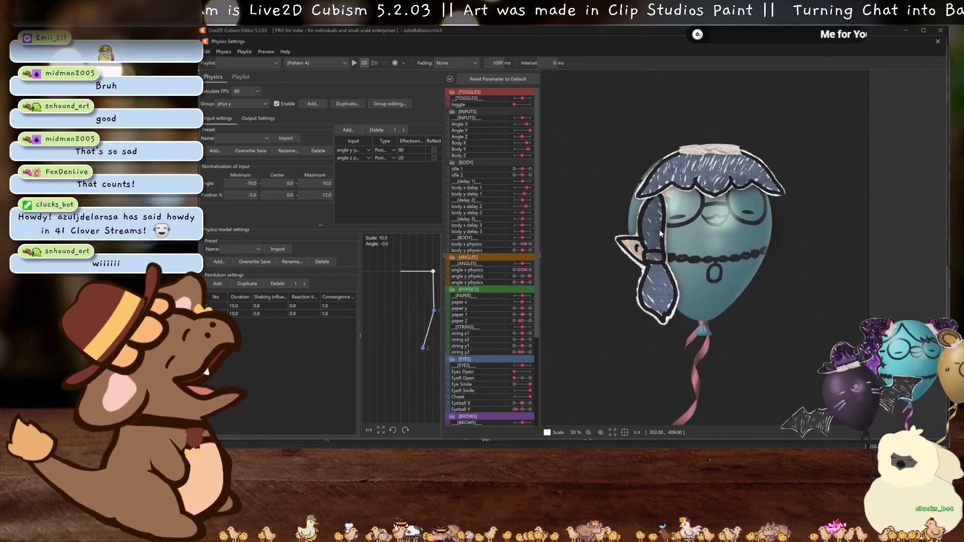
mouse_move(660, 235)
left_mouse_down()
mouse_move(665, 251)
mouse_move(802, 147)
left_mouse_up()
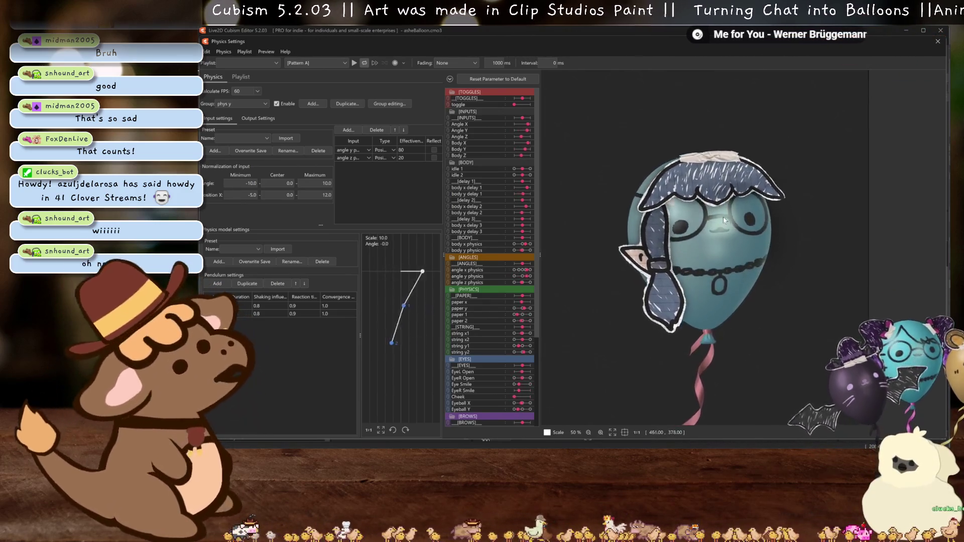
left_click(941, 40)
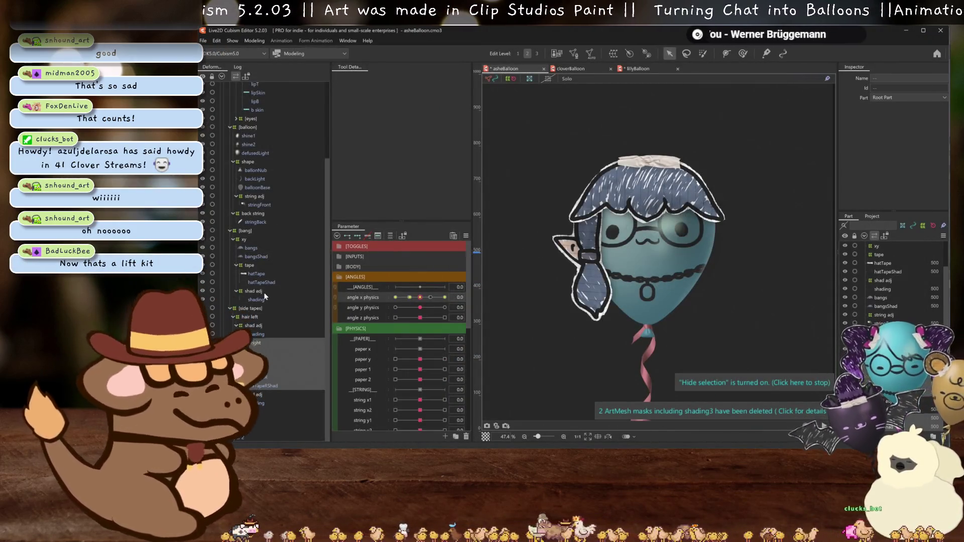
Generate the corner poses automatically for the shad adj warp deformer.
left_click(265, 292)
mouse_move(420, 309)
left_mouse_down()
mouse_move(445, 307)
mouse_move(406, 316)
mouse_move(402, 302)
mouse_move(419, 306)
left_mouse_up()
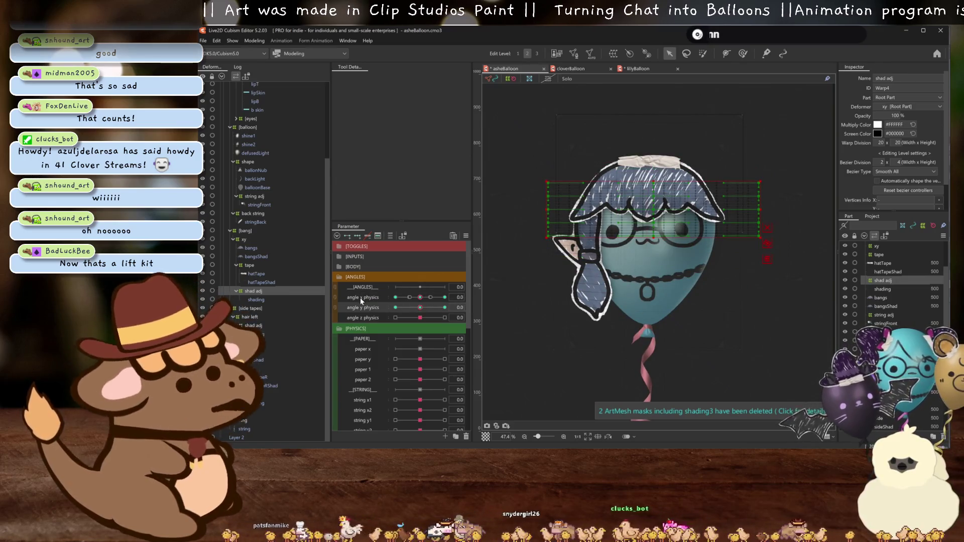
left_click(466, 236)
left_click(500, 293)
left_click(555, 316)
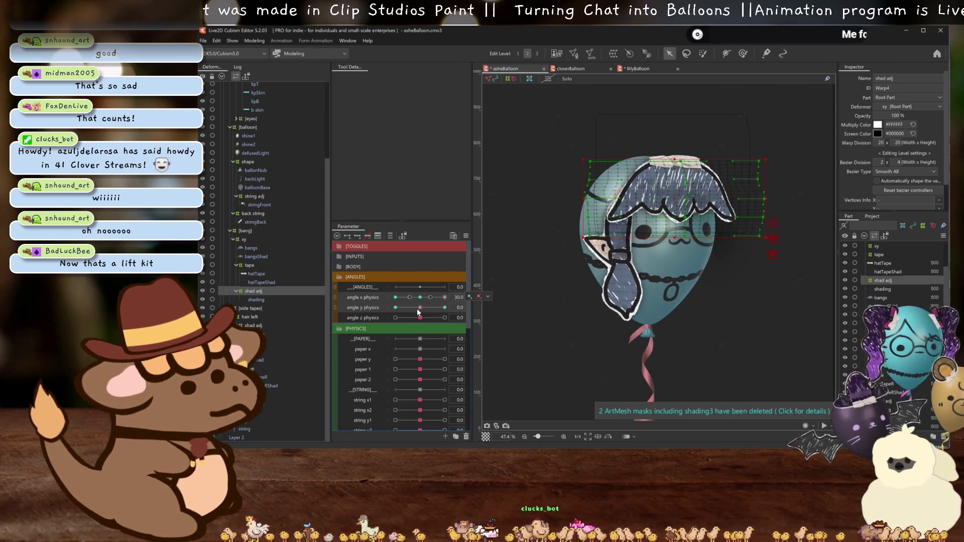
Scrub angle y physics between its extremes to check the shading, then return both angles to neutral.
left_click_drag(416, 309, 368, 316)
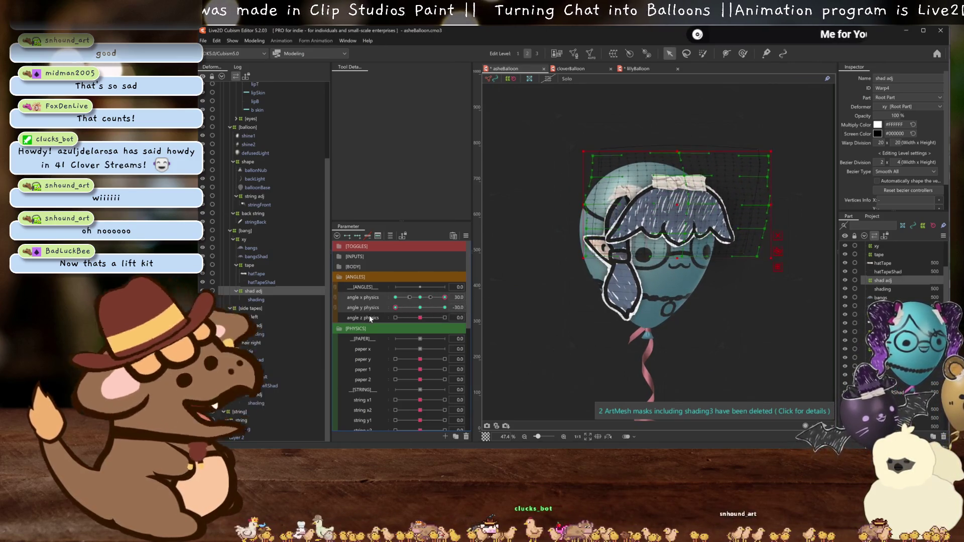
key("ctrl+h")
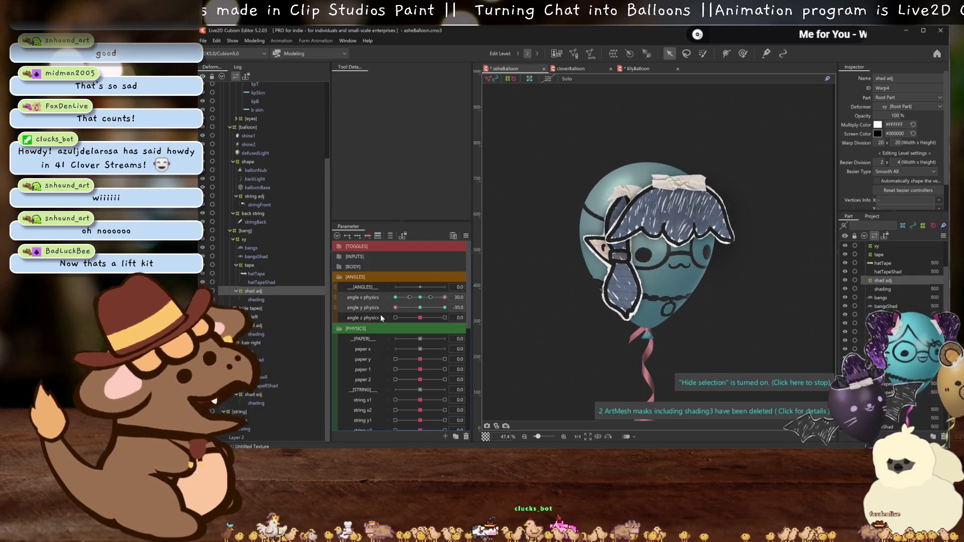
left_click_drag(395, 307, 445, 307)
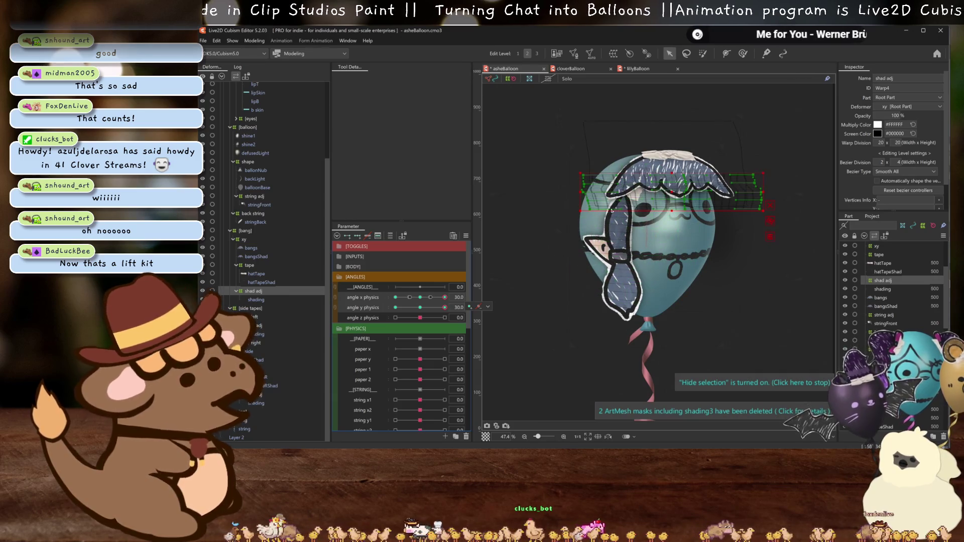
left_click(420, 297)
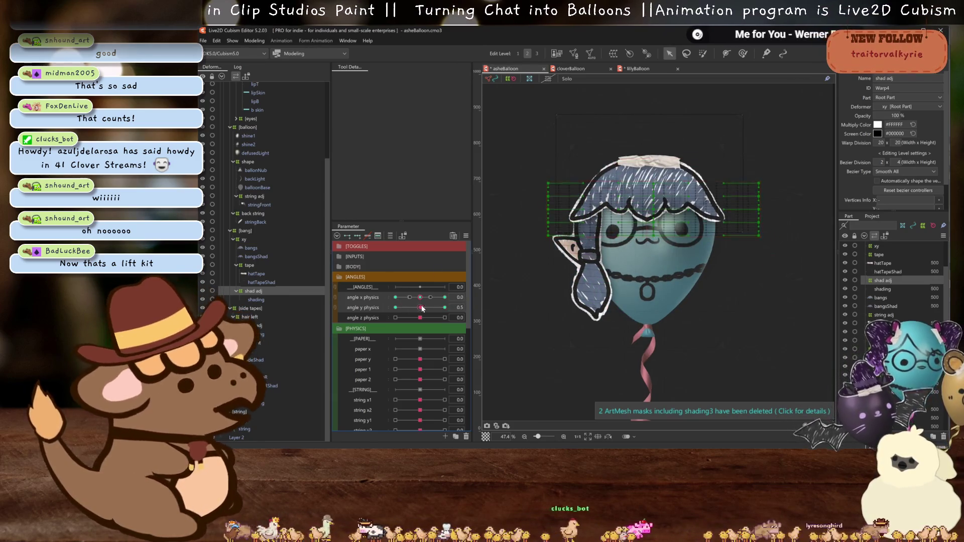
left_click(421, 308)
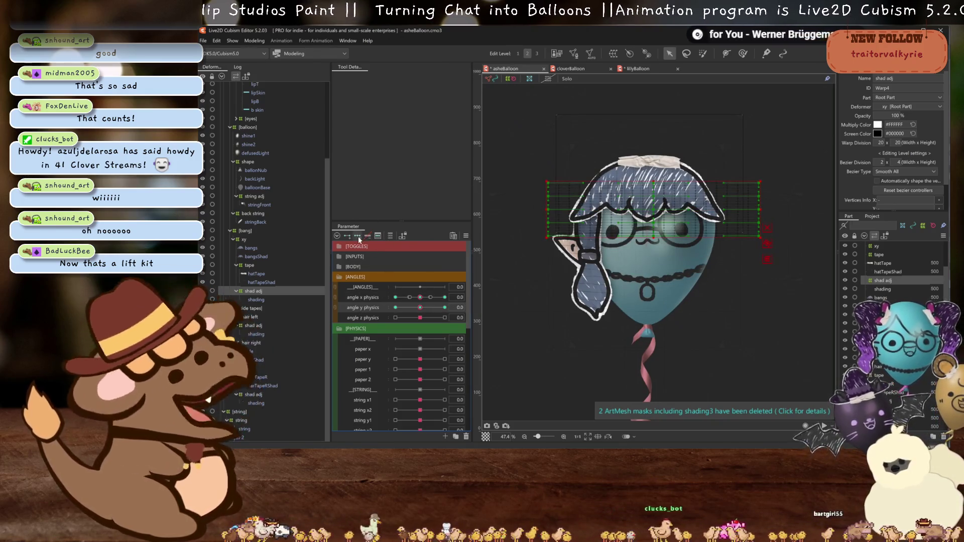
left_click(445, 308)
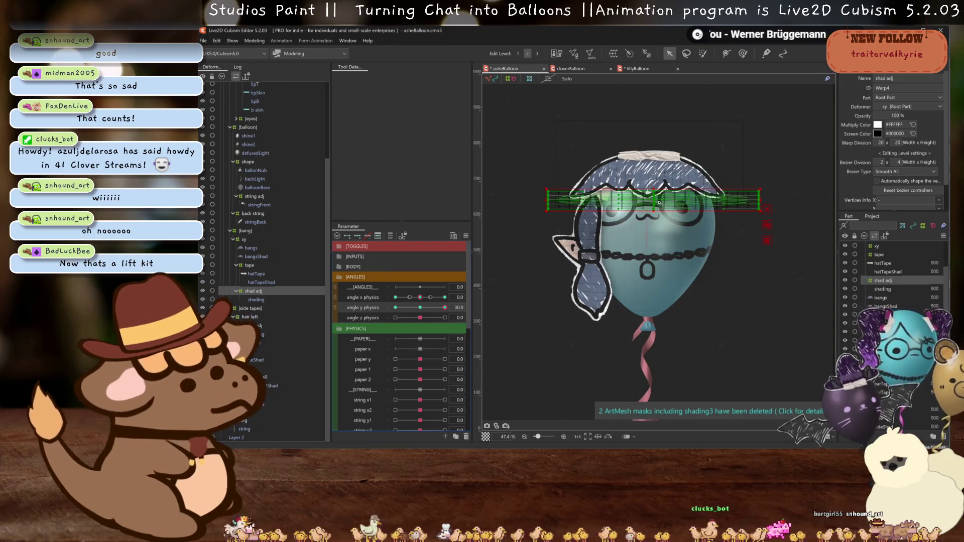
left_click(419, 308)
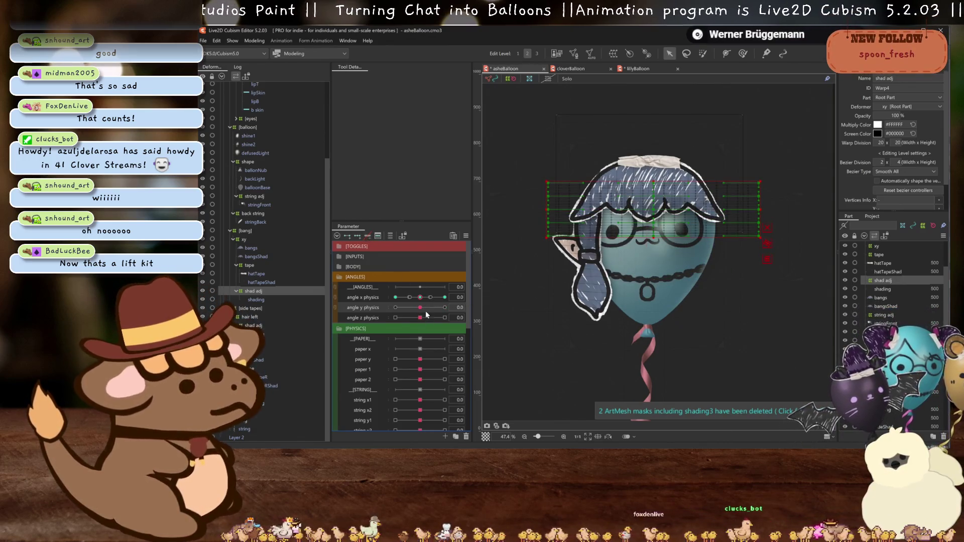
At angle y physics 30, shift the shad adj shading warp downward and select the bangs mesh.
left_click_drag(419, 307, 467, 306)
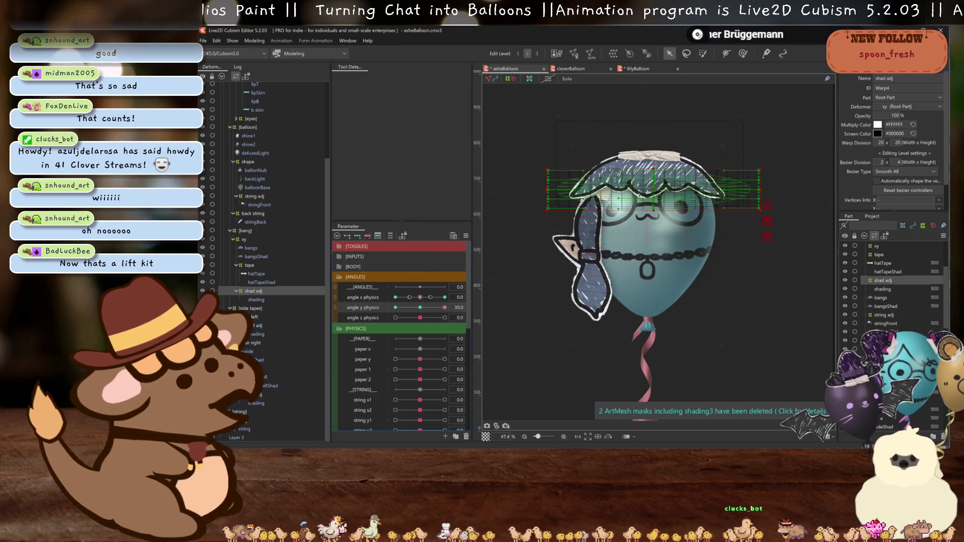
scroll(644, 194, "up", 3)
left_click_drag(659, 188, 659, 212)
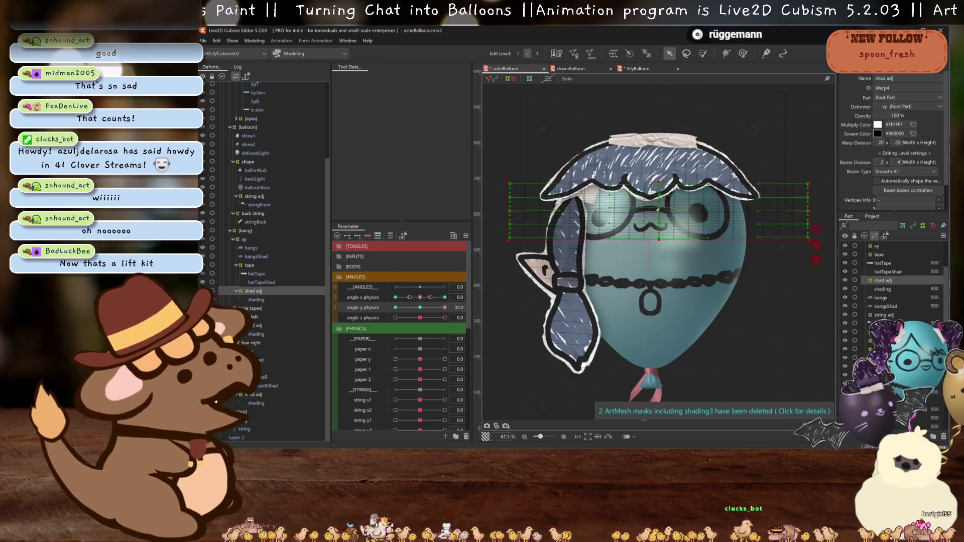
key("ctrl+h")
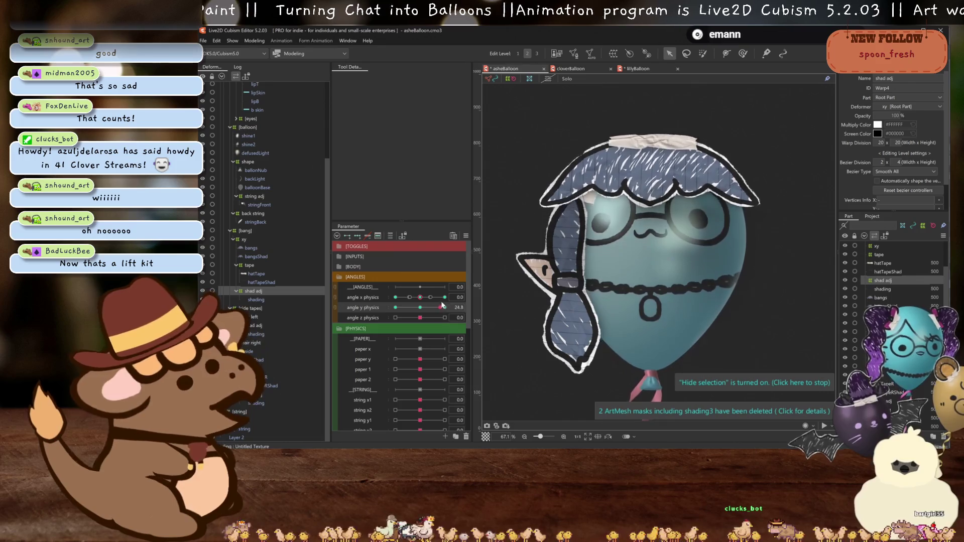
left_click(249, 245)
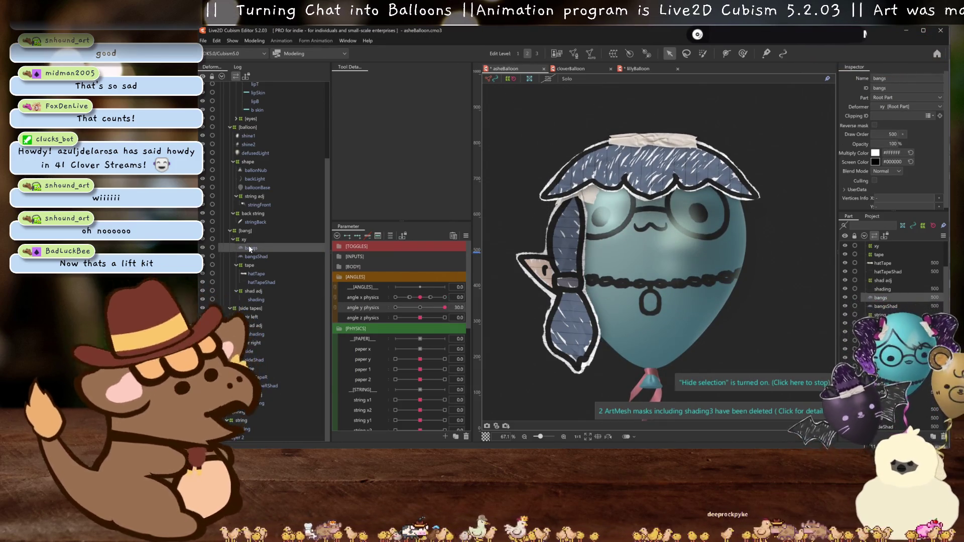
Set the shading mesh's Clipping ID to bangs, then reselect the shad adj warp.
left_click(256, 300)
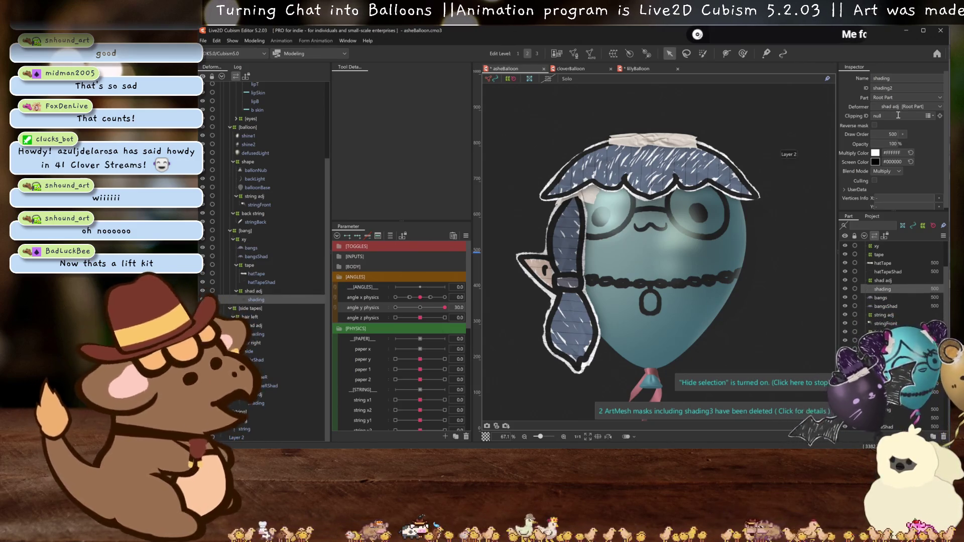
type("bangs")
key("Return")
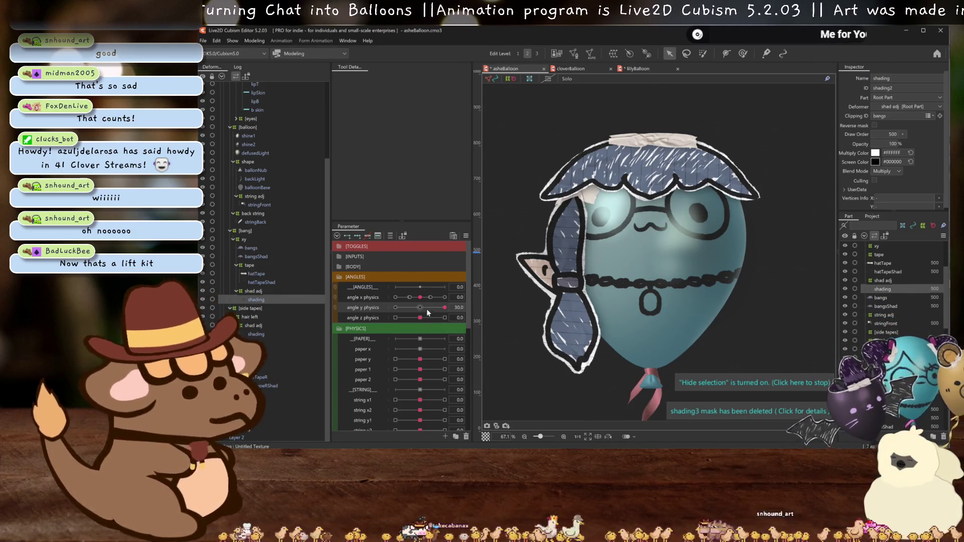
left_click(256, 291)
left_click_drag(445, 307, 475, 308)
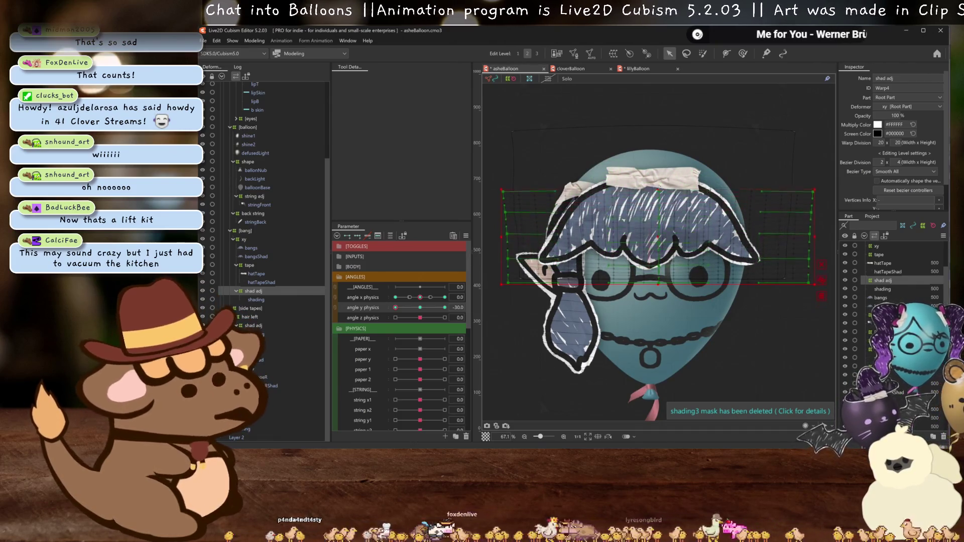
Pose angle y physics at -30, then select both angle x and angle y physics parameters for the options menu.
left_click(380, 304)
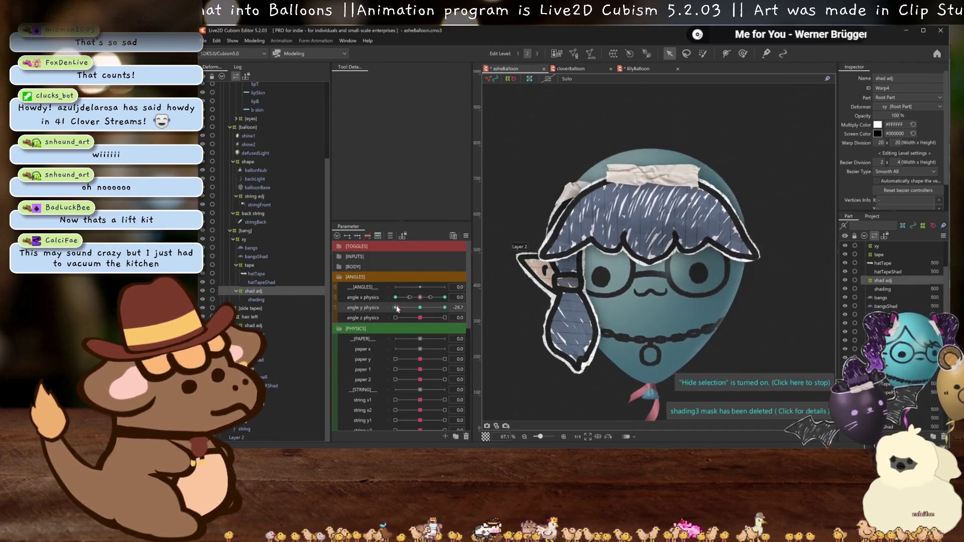
key("ctrl+h")
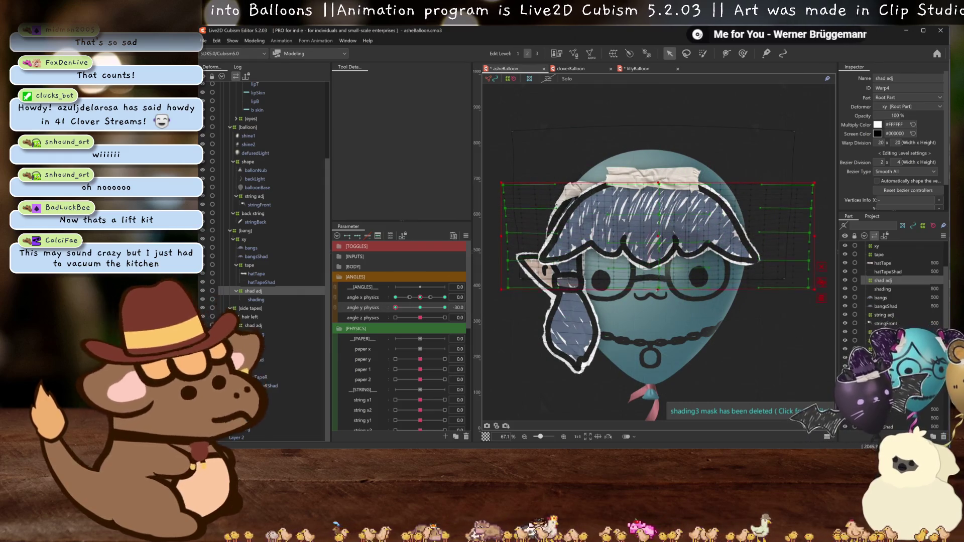
key("ctrl+h")
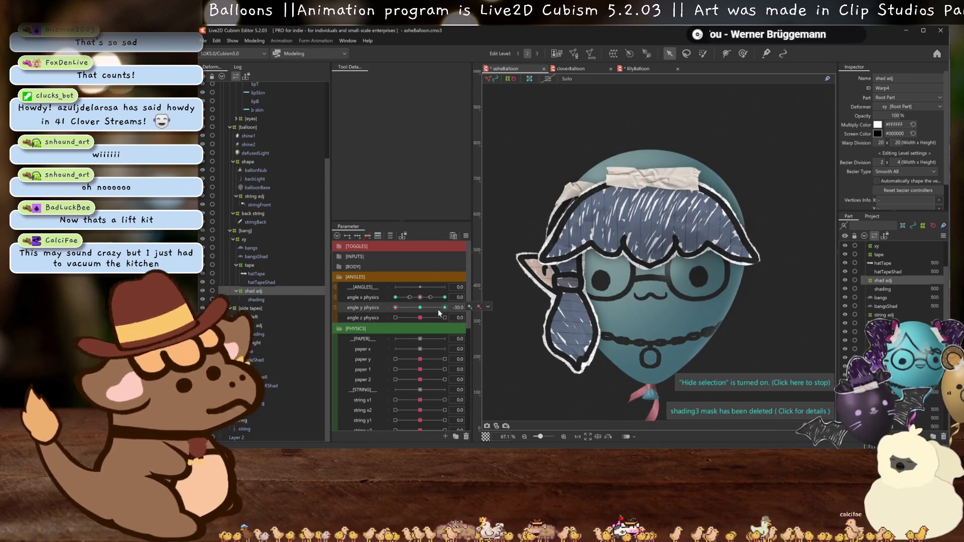
left_click(371, 300, "ctrl")
left_click(465, 236)
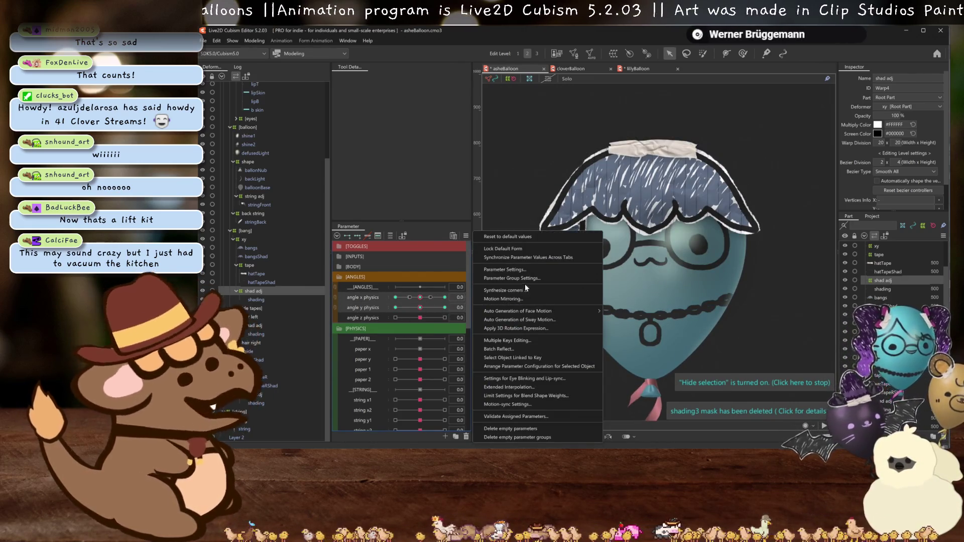
Synthesize corners from angle x physics and angle y physics, then select the sideShad mesh.
left_click(525, 284)
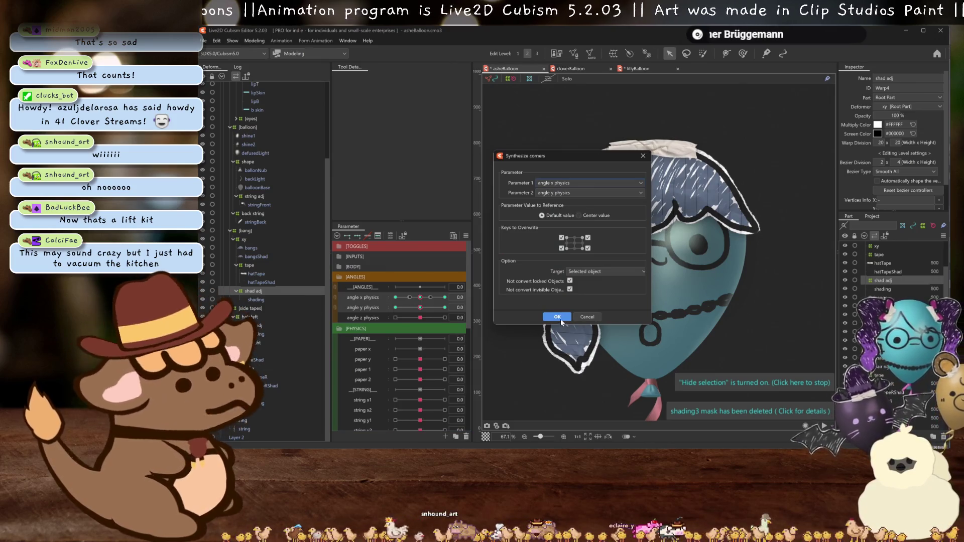
left_click(558, 314)
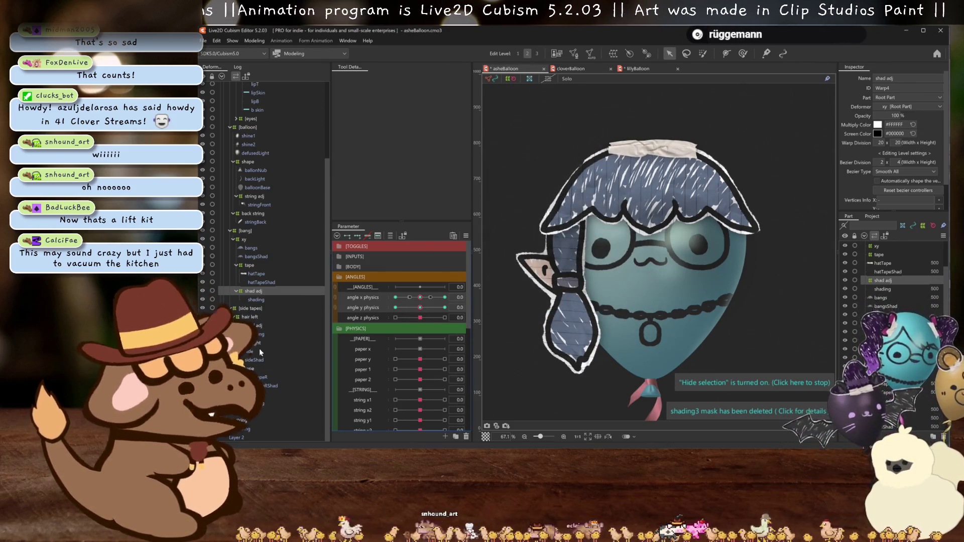
left_click(251, 358)
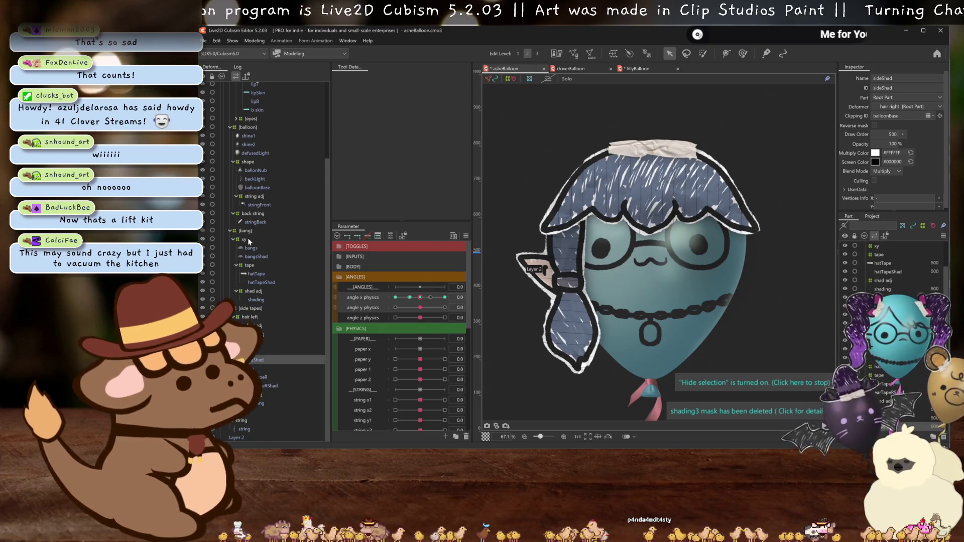
Set the [bang] group's Opacity to 0, then select the hair right warp deformer.
left_click(244, 230)
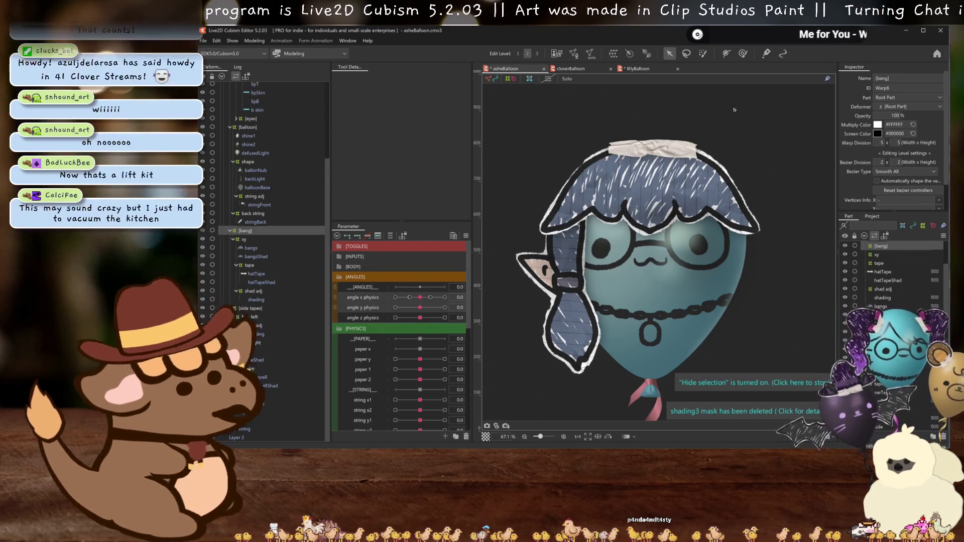
type("0")
key("Return")
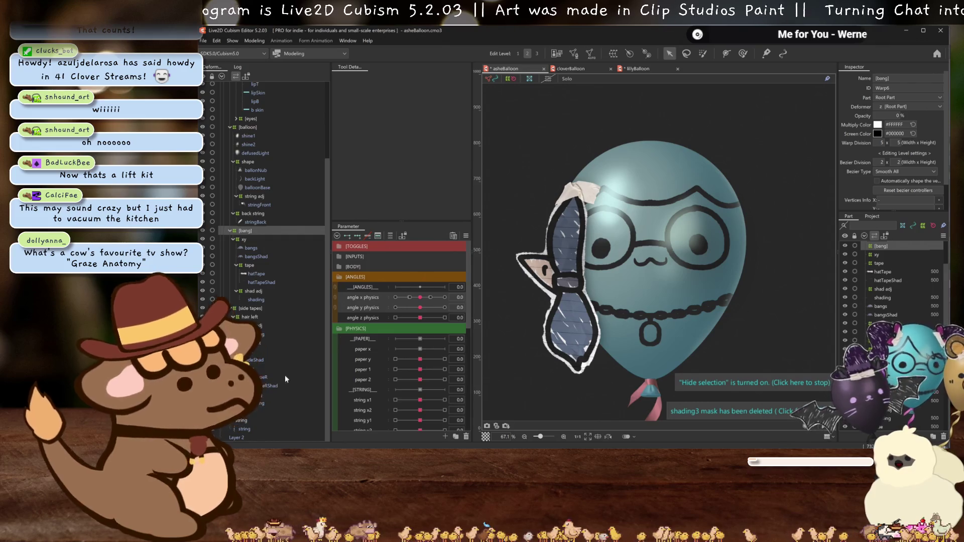
left_click(252, 343)
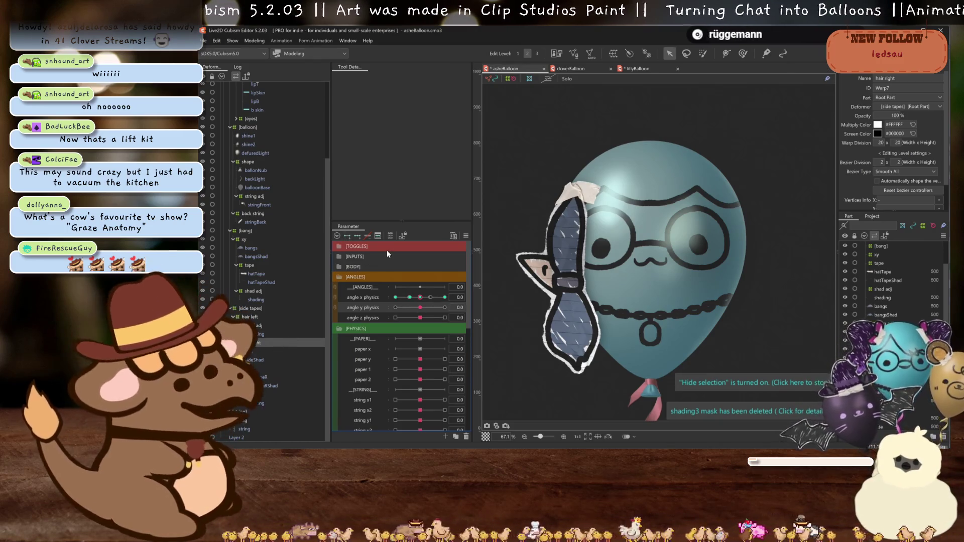
With angle y physics at 30, move the hair right warp upward.
left_click(412, 300)
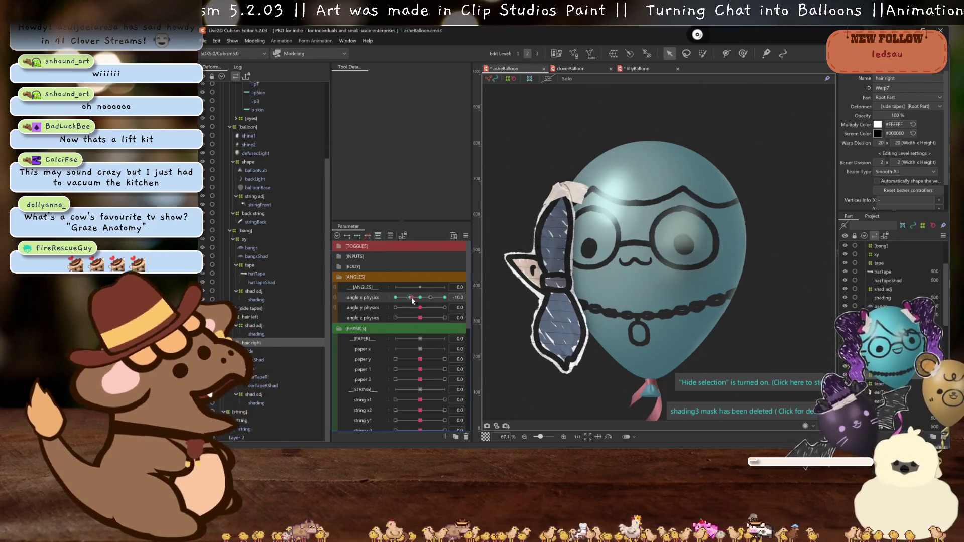
mouse_move(417, 299)
left_mouse_down()
mouse_move(408, 299)
mouse_move(419, 299)
left_mouse_up()
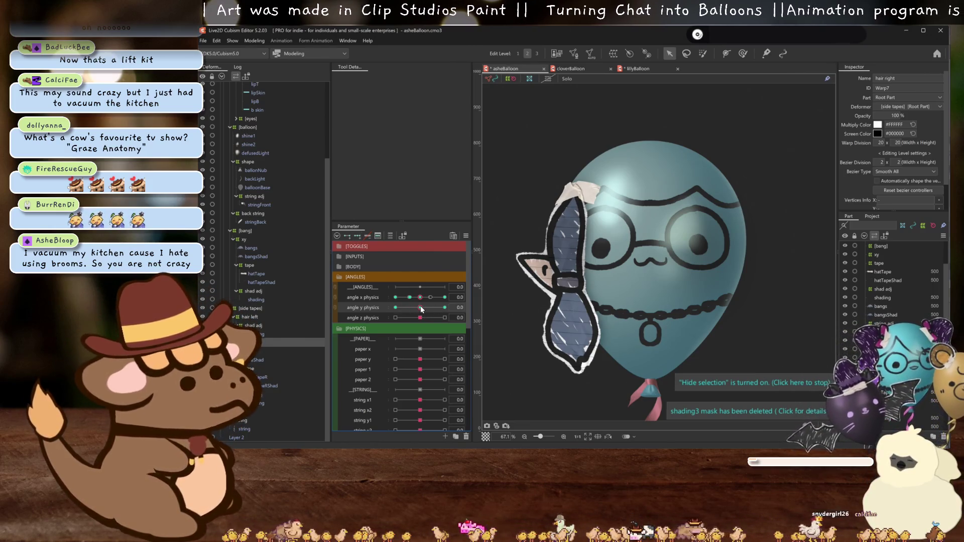
left_click_drag(423, 306, 465, 304)
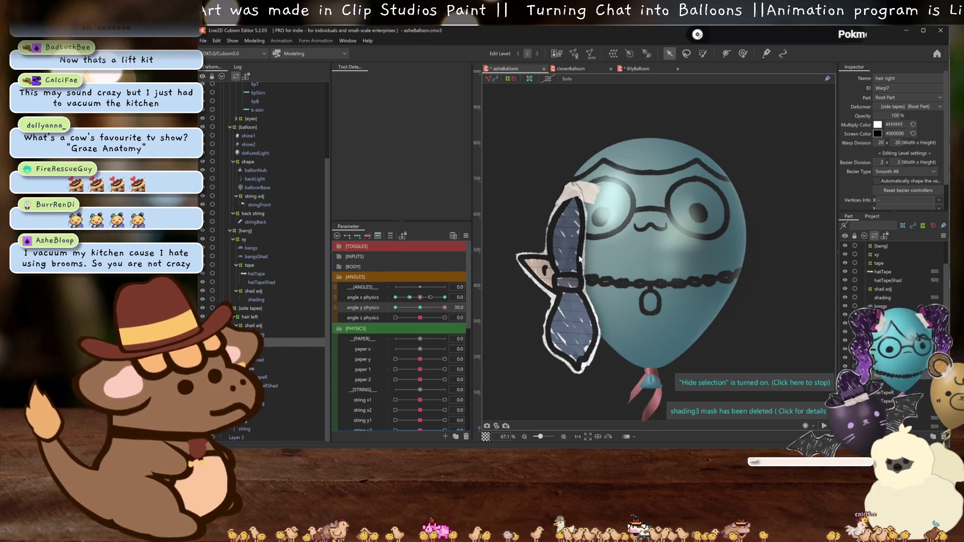
left_click_drag(571, 277, 566, 250)
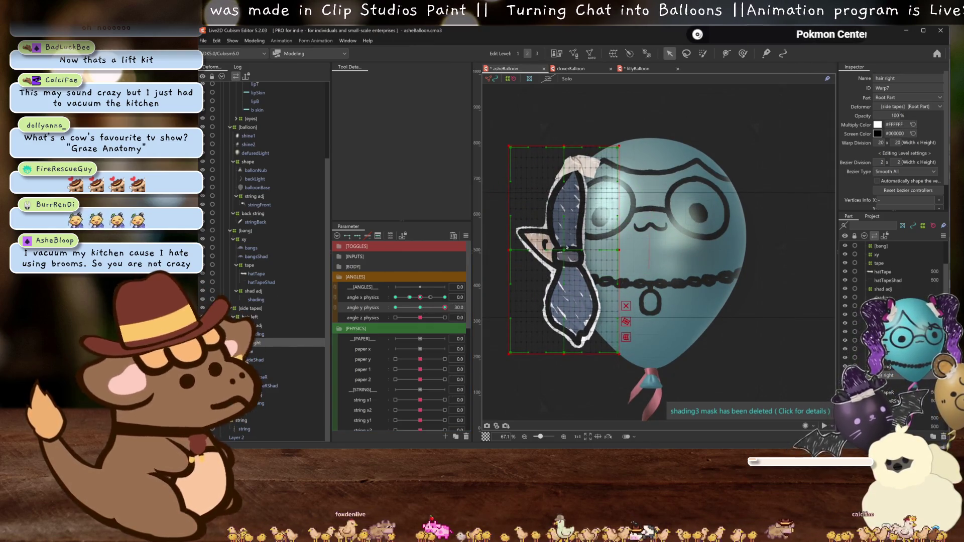
Start a temporary deformation of the hair right warp using the Free transform method.
key("q")
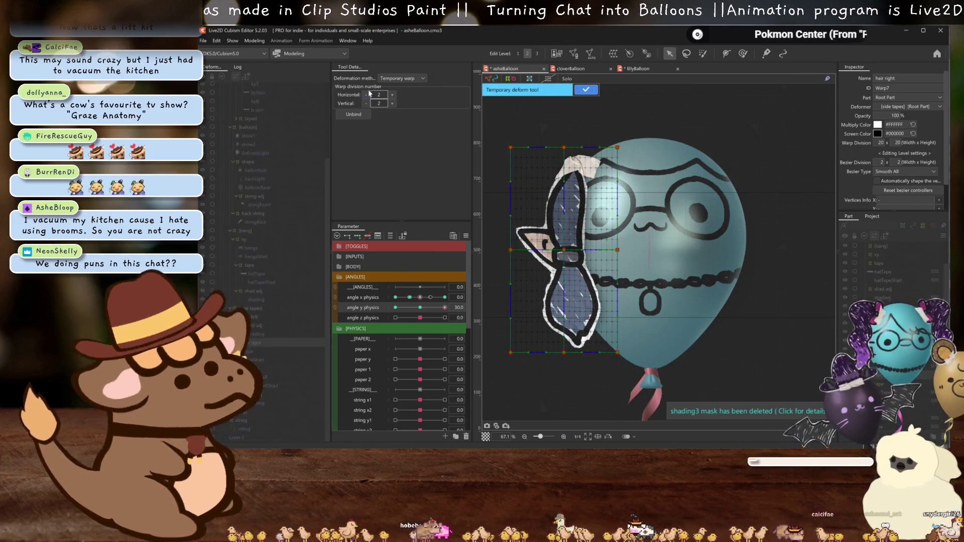
left_click(398, 77)
left_click(397, 116)
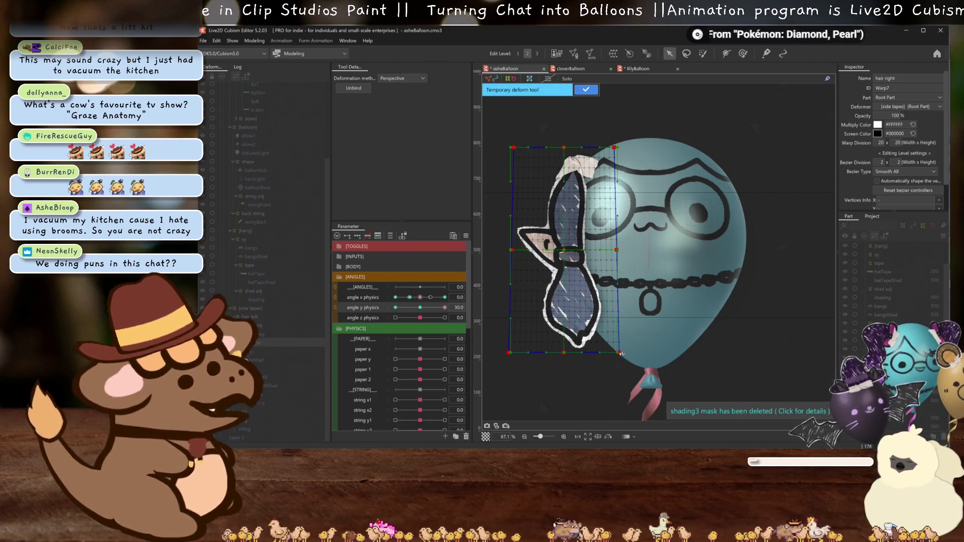
left_click(417, 78)
left_click(403, 101)
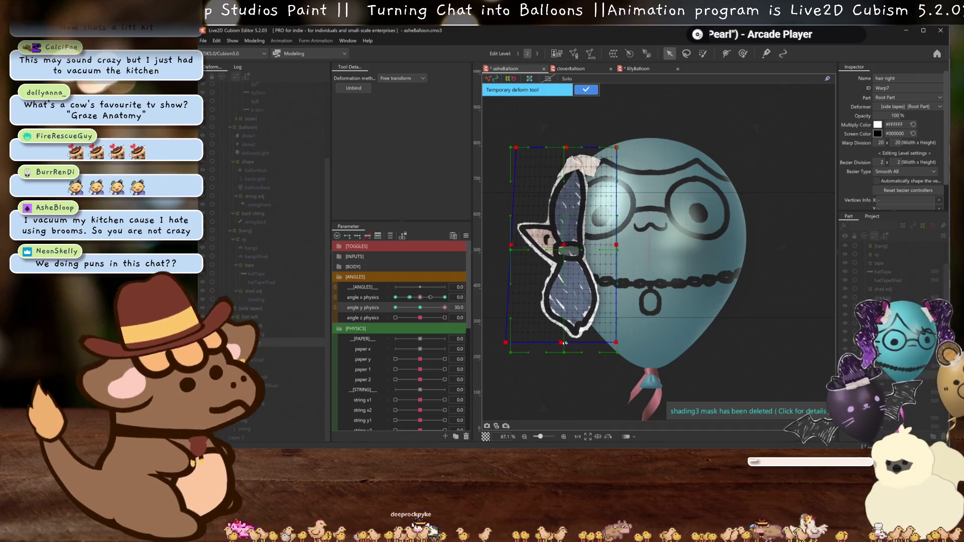
Preview the motion along angle y physics and apply the temporary deformation.
key("ctrl+h")
left_click_drag(420, 309, 445, 308)
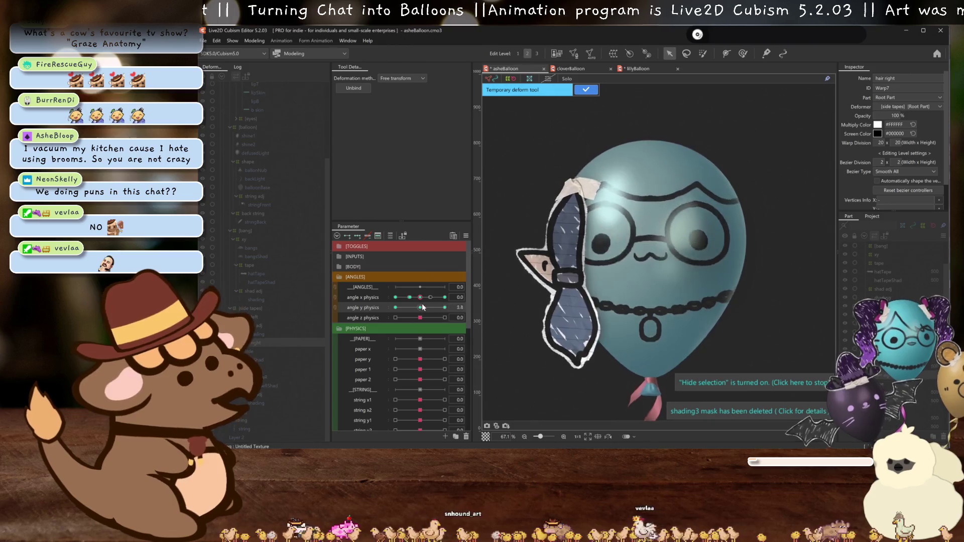
left_click(586, 89)
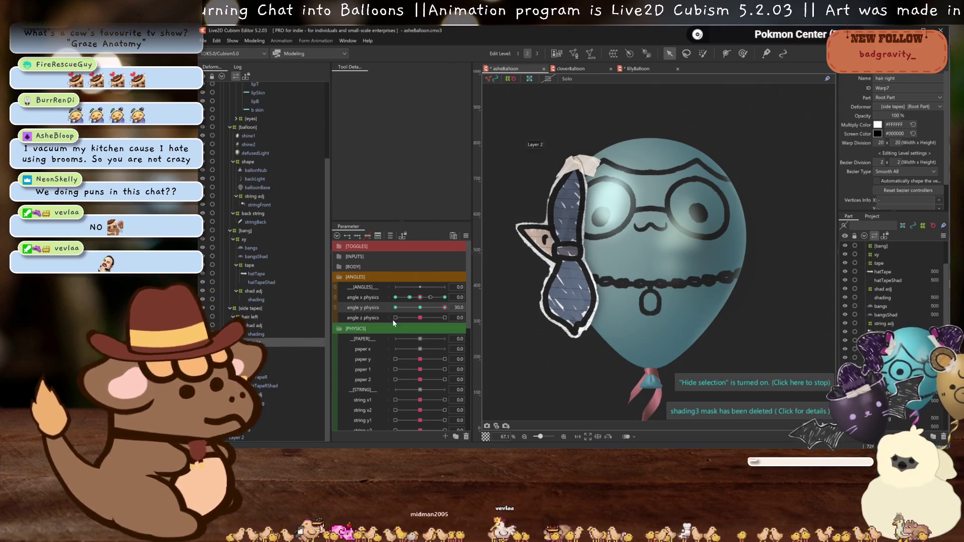
left_click(420, 308)
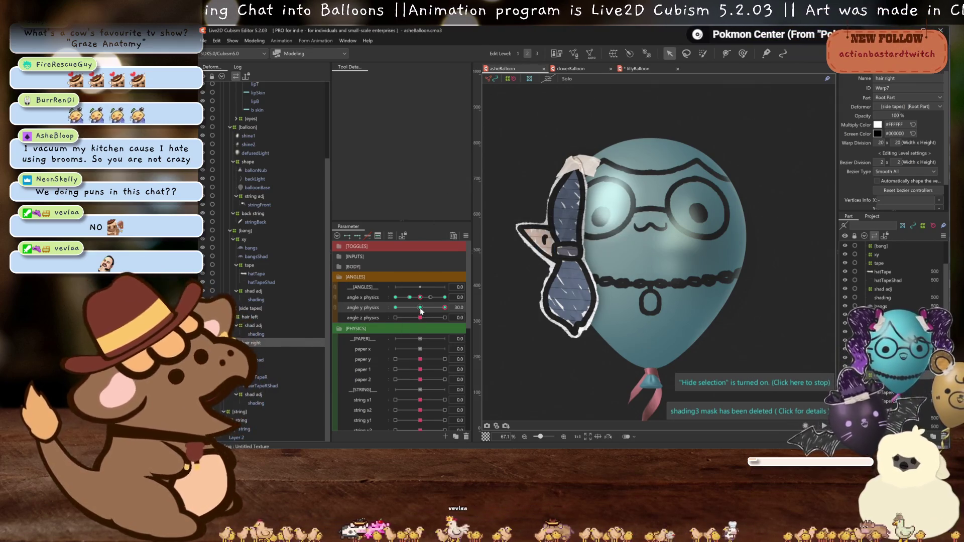